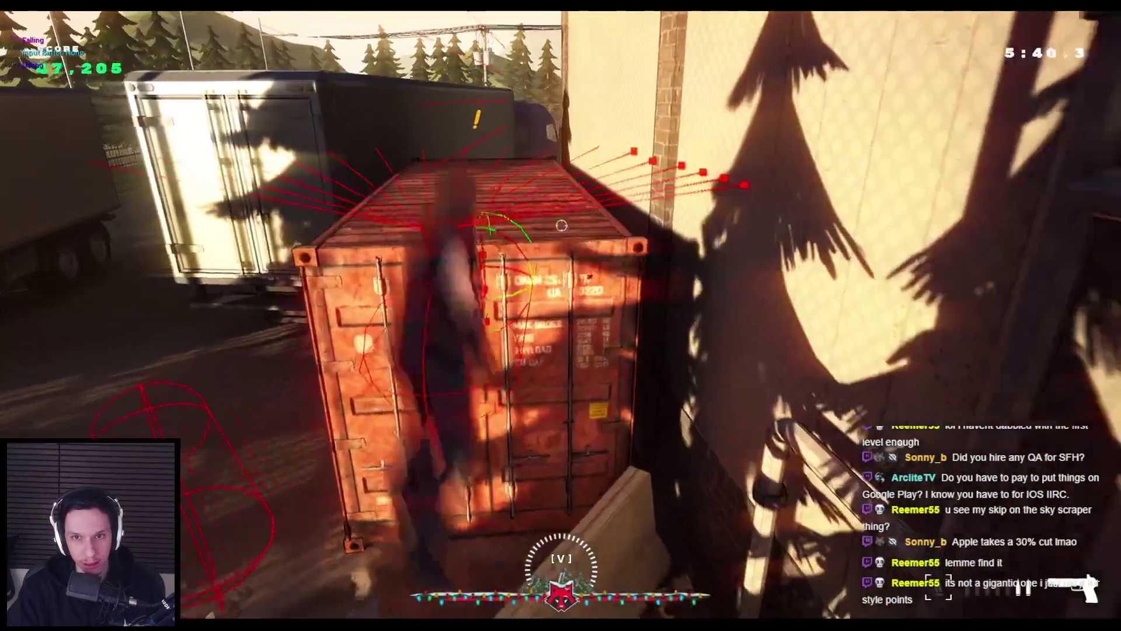
Step: Vault the shipping container, shoot the enemies by the trailer, and stop the session after dying
{"action": "key", "text": "space"}
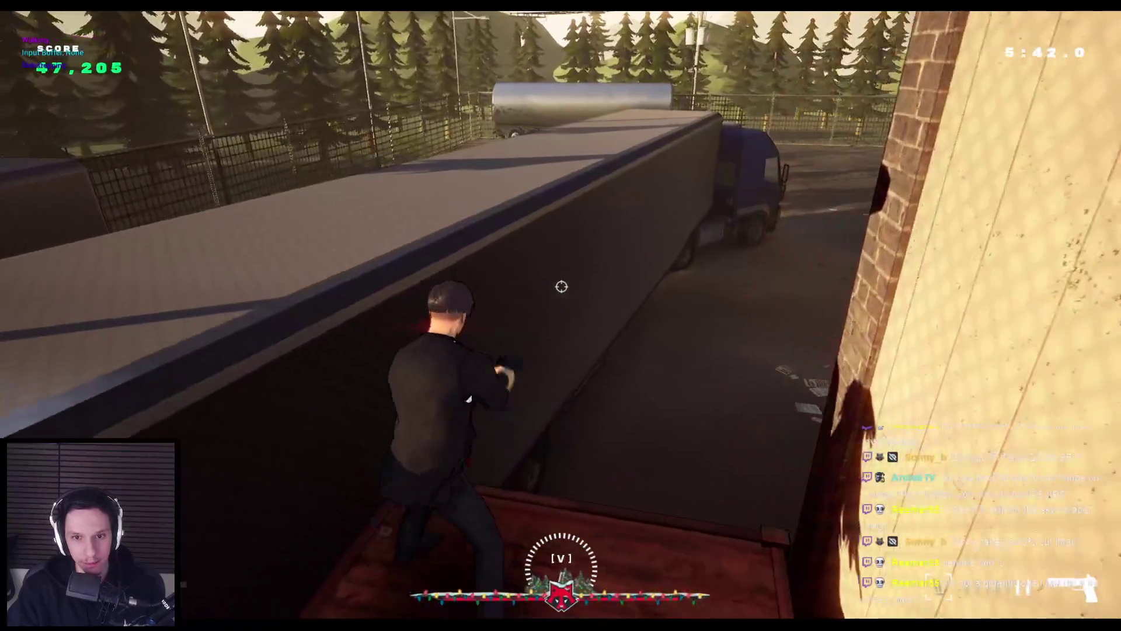
{"action": "key", "text": "space"}
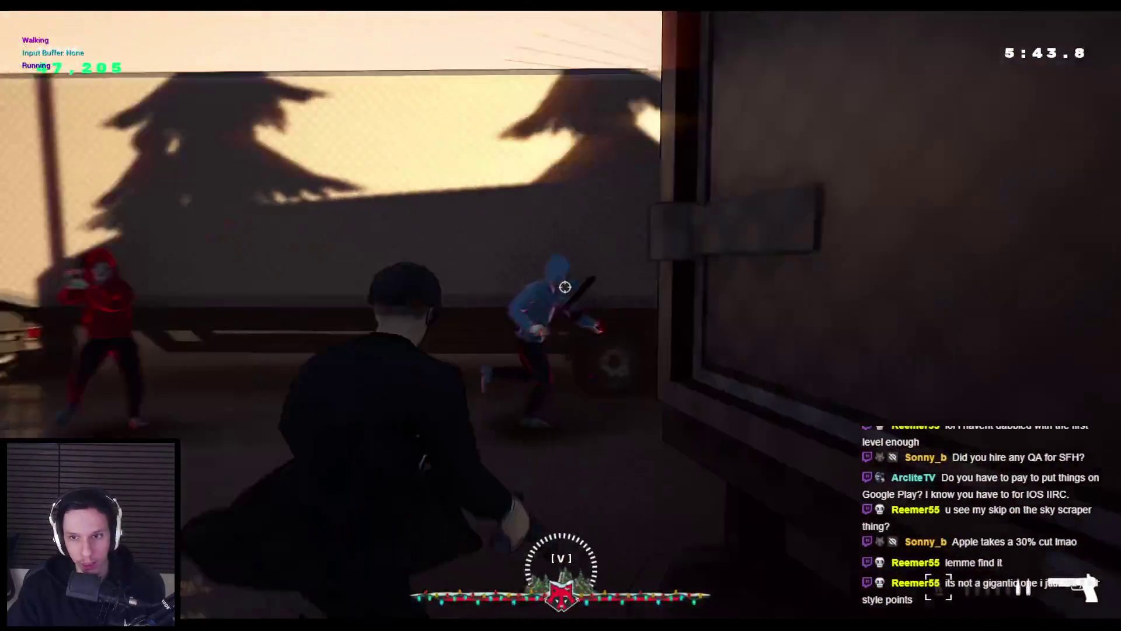
{"action": "left_click", "coordinate": [561, 287]}
{"action": "left_click", "coordinate": [559, 287]}
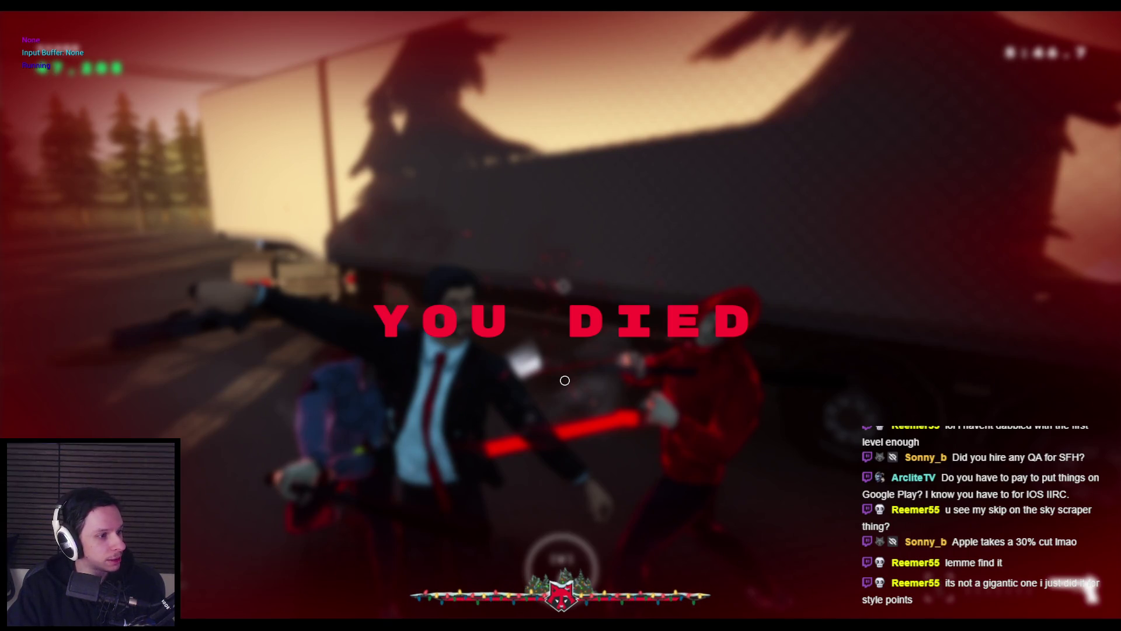
{"action": "key", "text": "Escape"}
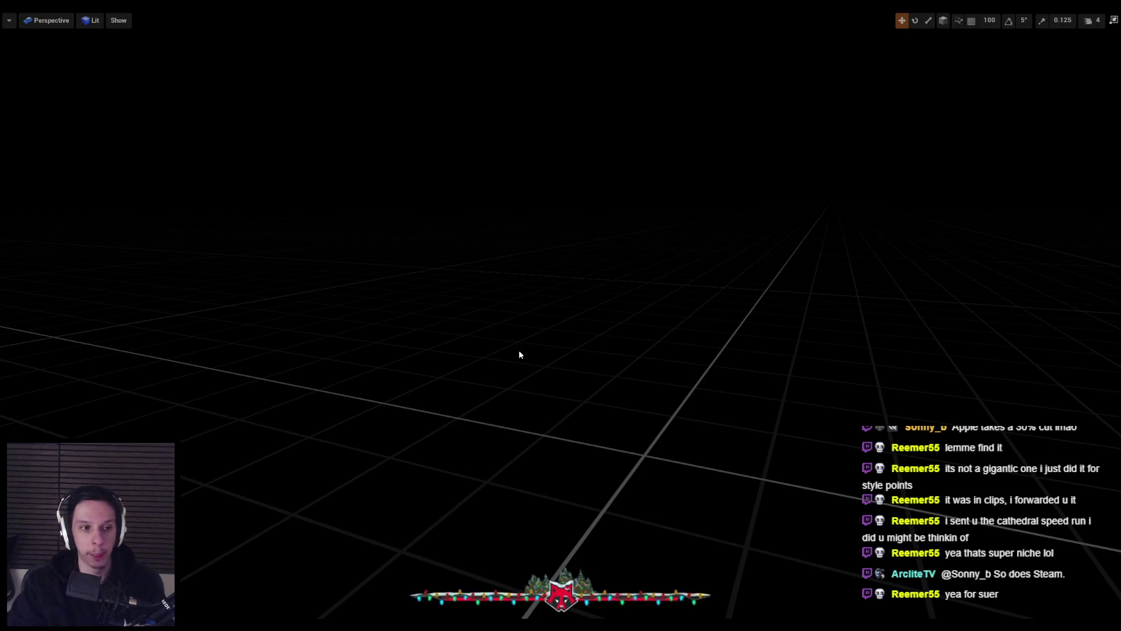
Step: Exit immersive mode to restore the full editor layout with the Content Browser panel open
{"action": "key", "text": "F11"}
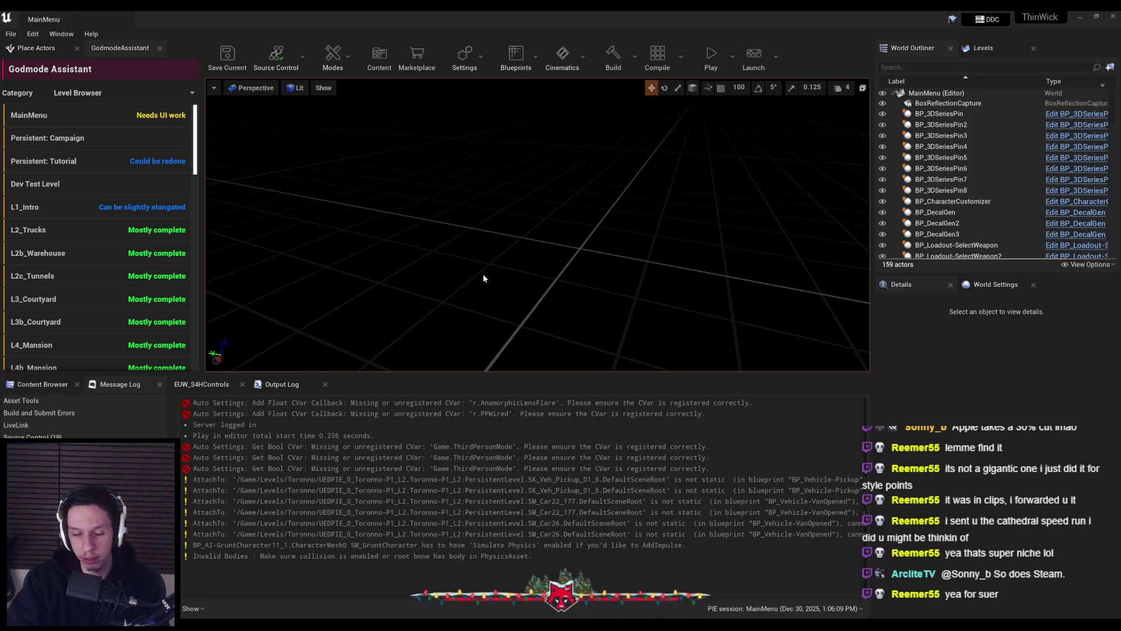
{"action": "left_click", "coordinate": [51, 386]}
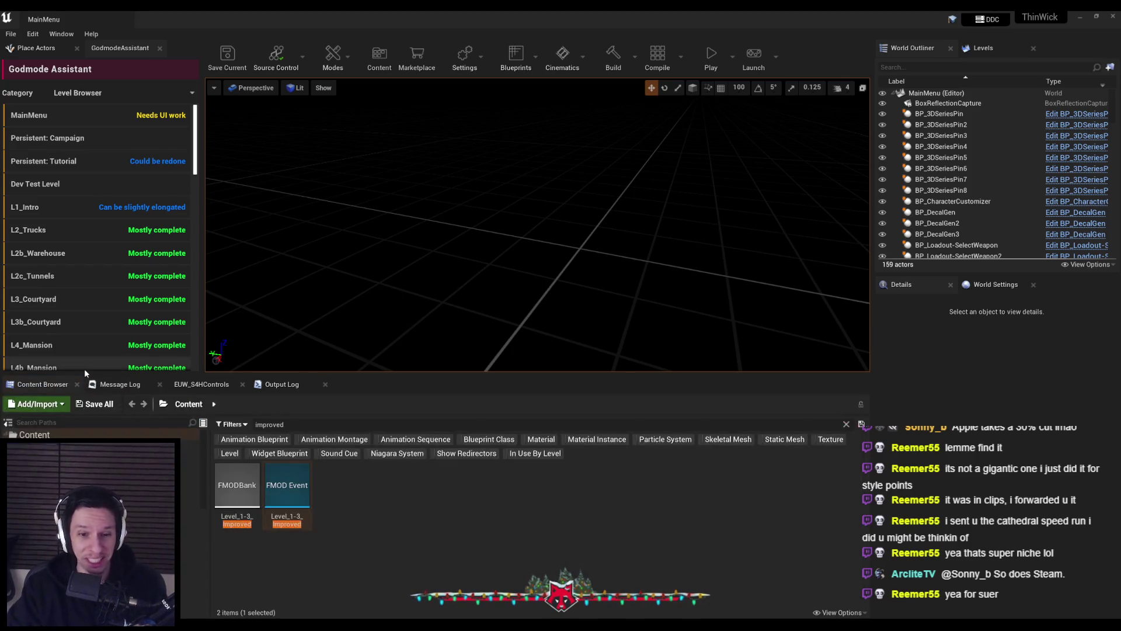
{"action": "scroll", "coordinate": [192, 179], "scroll_direction": "down", "scroll_amount": 3}
{"action": "scroll", "coordinate": [198, 236], "scroll_direction": "up", "scroll_amount": 5}
Step: Browse the Level Browser, deselect the assets, and clear the 'improved' content search
{"action": "mouse_move", "coordinate": [198, 117]}
{"action": "left_mouse_down"}
{"action": "mouse_move", "coordinate": [211, 262]}
{"action": "mouse_move", "coordinate": [215, 148]}
{"action": "left_mouse_up"}
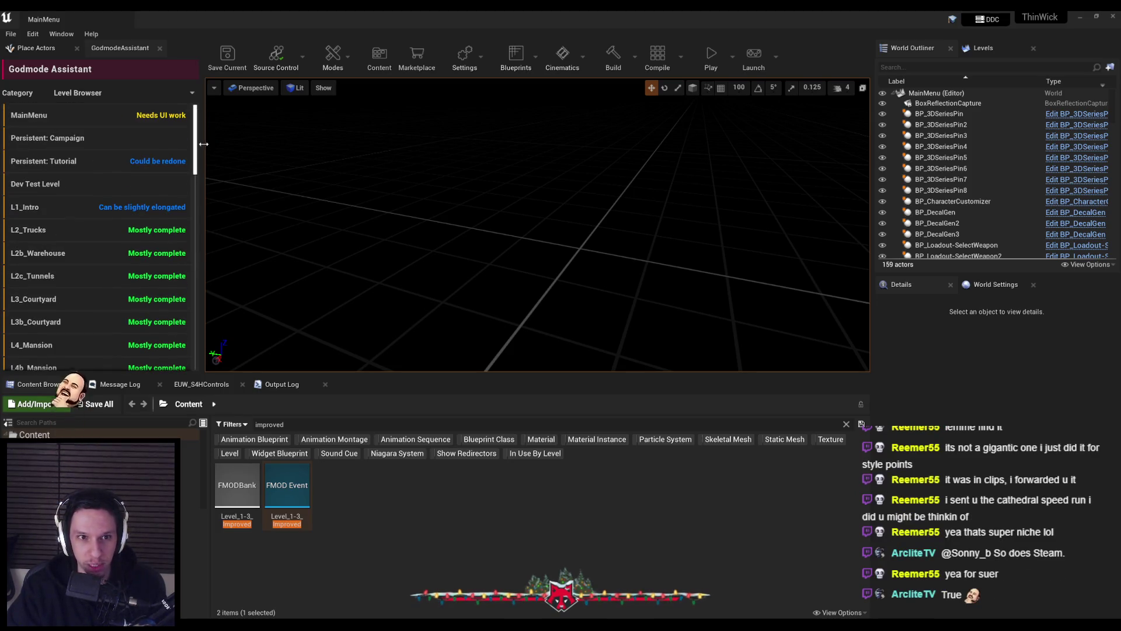
{"action": "scroll", "coordinate": [201, 187], "scroll_direction": "down", "scroll_amount": 5}
{"action": "left_click_drag", "start_coordinate": [199, 199], "coordinate": [201, 117]}
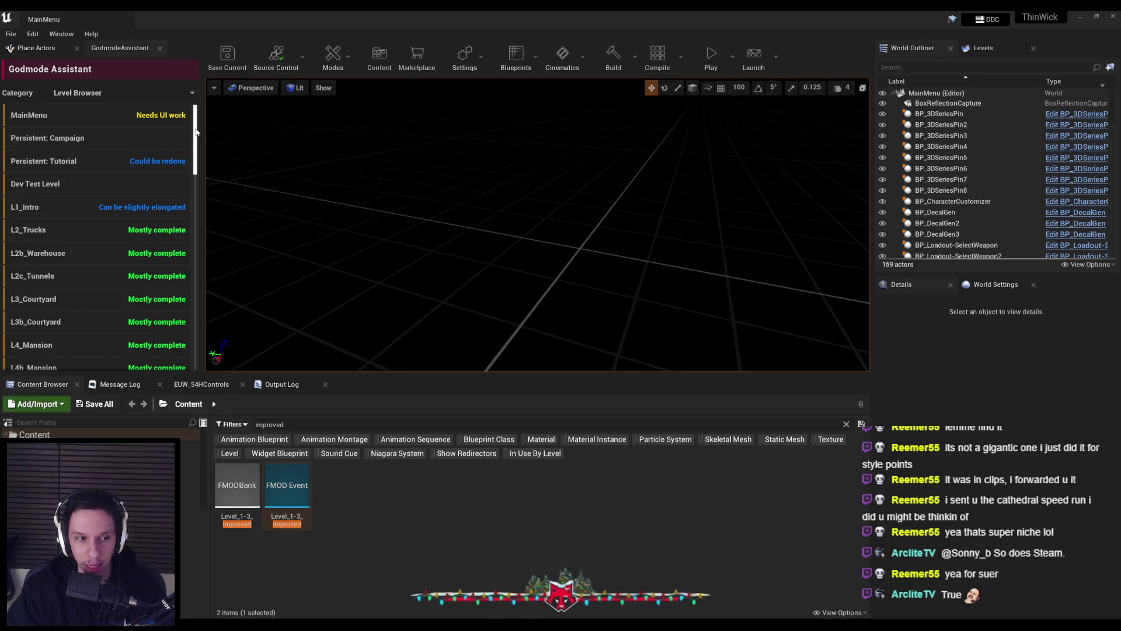
{"action": "mouse_move", "coordinate": [196, 132]}
{"action": "left_mouse_down"}
{"action": "mouse_move", "coordinate": [199, 328]}
{"action": "mouse_move", "coordinate": [199, 126]}
{"action": "left_mouse_up"}
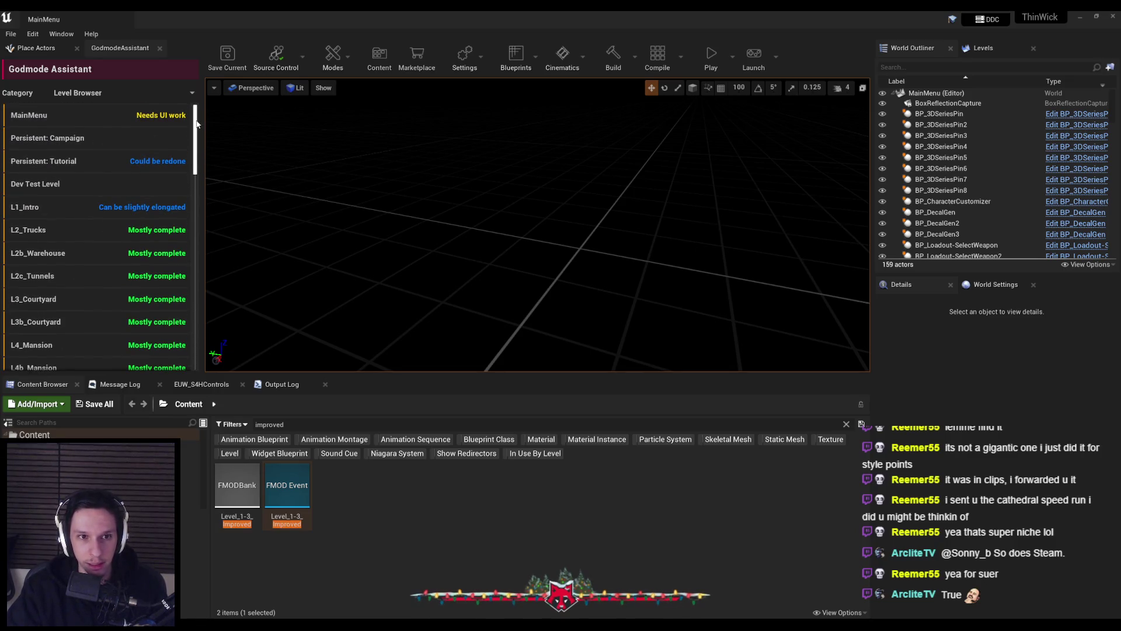
{"action": "mouse_move", "coordinate": [197, 124]}
{"action": "left_mouse_down"}
{"action": "mouse_move", "coordinate": [188, 336]}
{"action": "mouse_move", "coordinate": [198, 117]}
{"action": "left_mouse_up"}
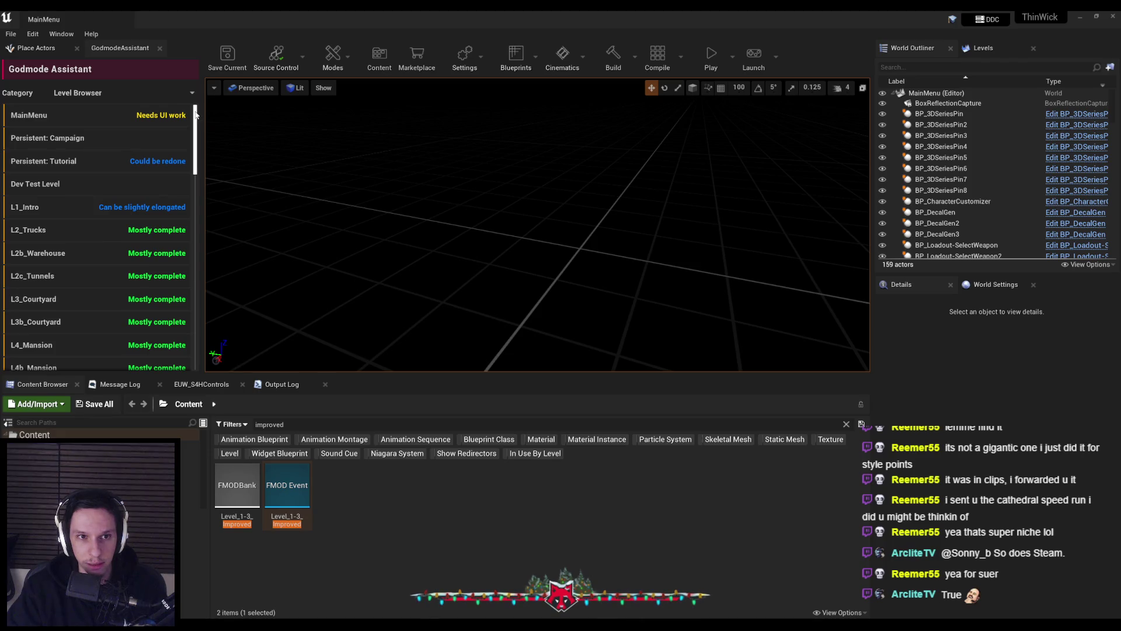
{"action": "scroll", "coordinate": [183, 186], "scroll_direction": "down", "scroll_amount": 5}
{"action": "scroll", "coordinate": [183, 186], "scroll_direction": "down", "scroll_amount": 15}
{"action": "scroll", "coordinate": [201, 108], "scroll_direction": "up", "scroll_amount": 20}
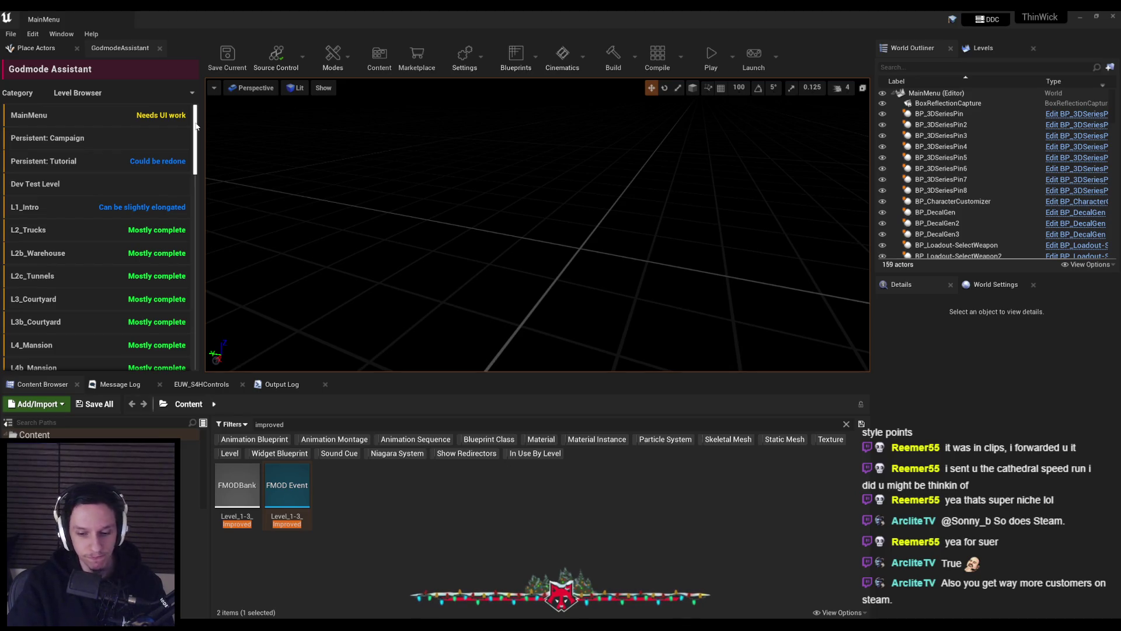
{"action": "left_click", "coordinate": [467, 507]}
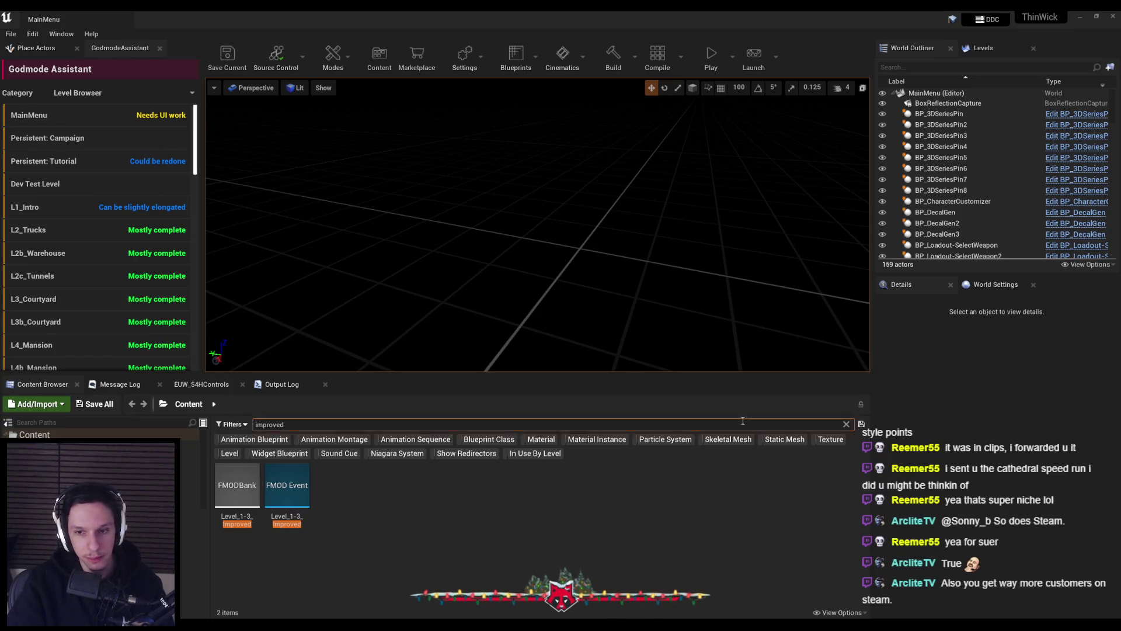
{"action": "left_click", "coordinate": [846, 425]}
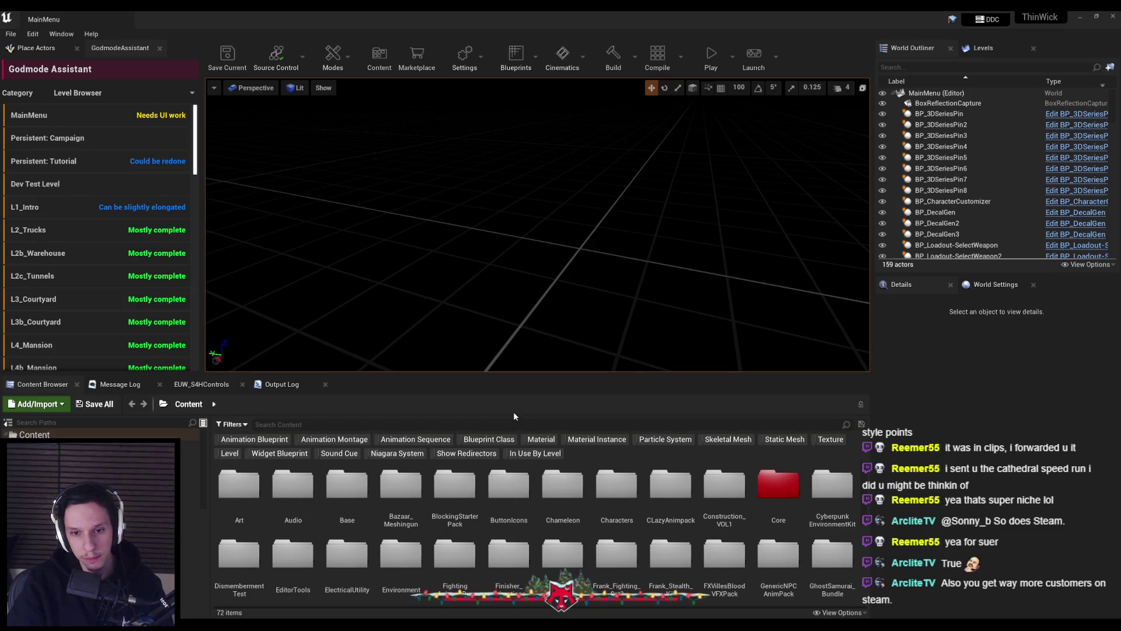
Step: Scroll through the 72 unfiltered Content folders, then bring up the Spotify window
{"action": "scroll", "coordinate": [530, 501], "scroll_direction": "down", "scroll_amount": 1}
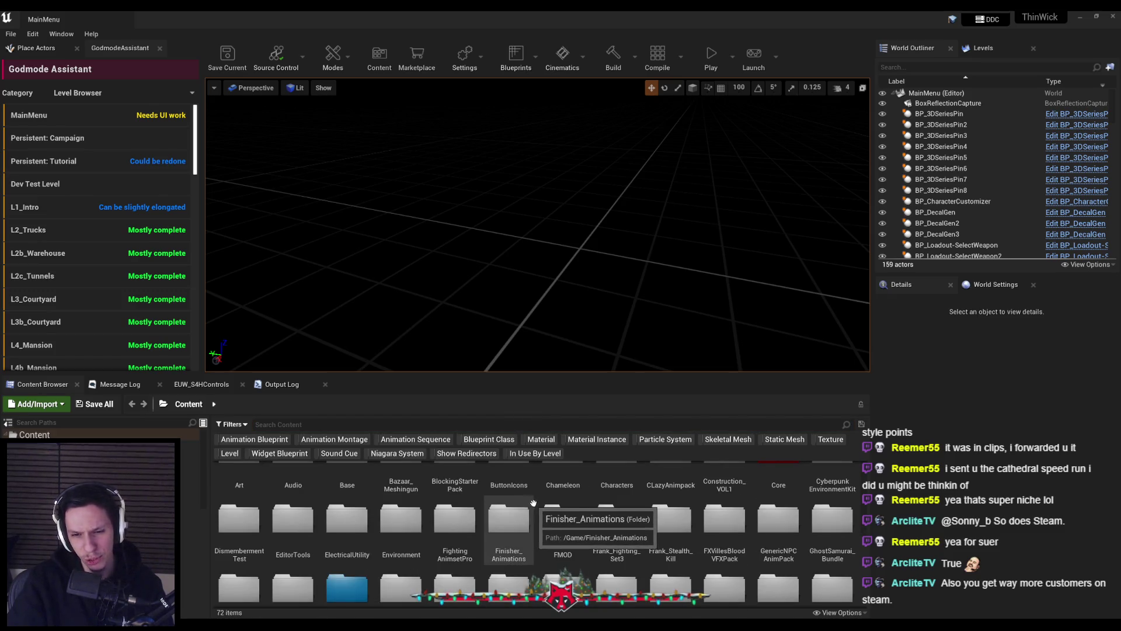
{"action": "scroll", "coordinate": [535, 503], "scroll_direction": "down", "scroll_amount": 1}
{"action": "scroll", "coordinate": [535, 503], "scroll_direction": "up", "scroll_amount": 2}
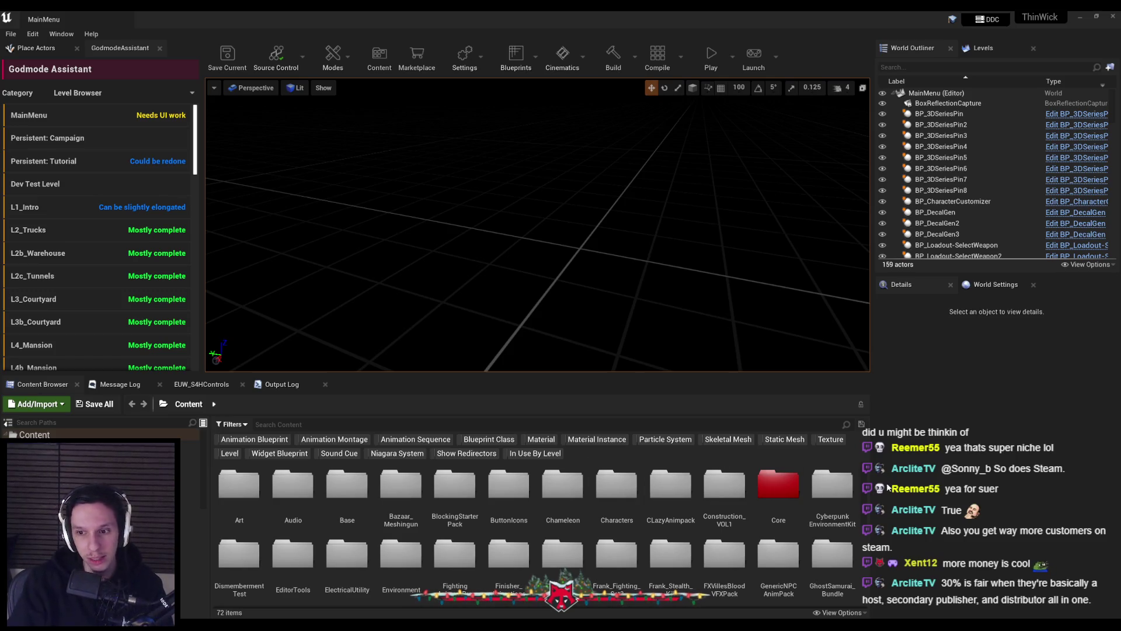
{"action": "mouse_move", "coordinate": [863, 492]}
{"action": "left_mouse_down"}
{"action": "mouse_move", "coordinate": [860, 563]}
{"action": "mouse_move", "coordinate": [865, 481]}
{"action": "mouse_move", "coordinate": [866, 594]}
{"action": "mouse_move", "coordinate": [863, 470]}
{"action": "left_mouse_up"}
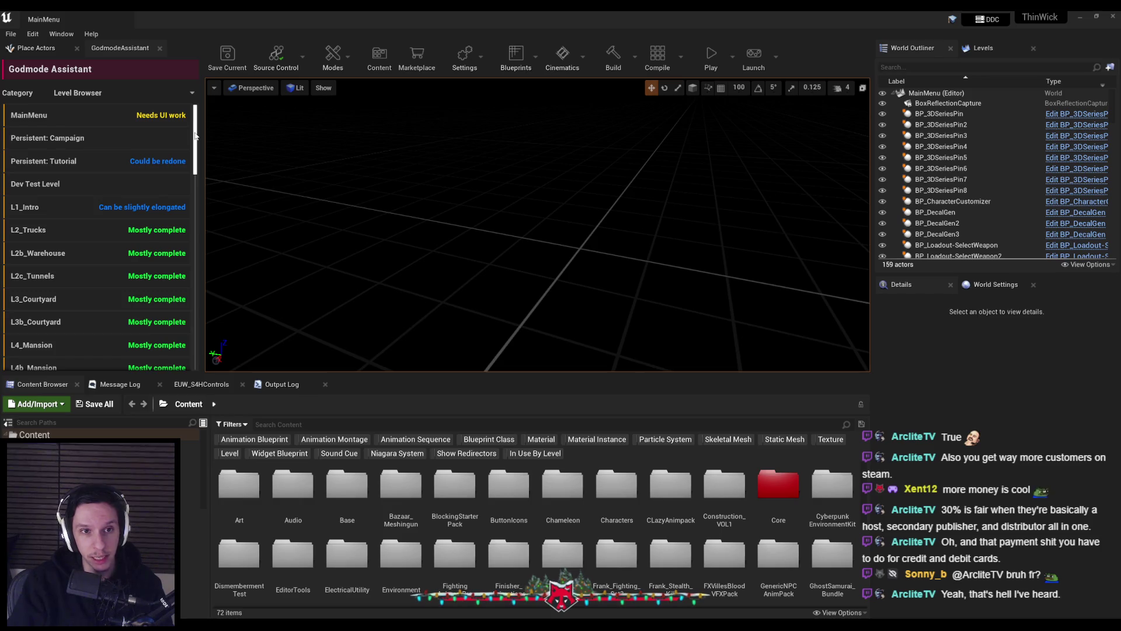
{"action": "mouse_move", "coordinate": [196, 137]}
{"action": "left_mouse_down"}
{"action": "mouse_move", "coordinate": [195, 336]}
{"action": "mouse_move", "coordinate": [198, 126]}
{"action": "left_mouse_up"}
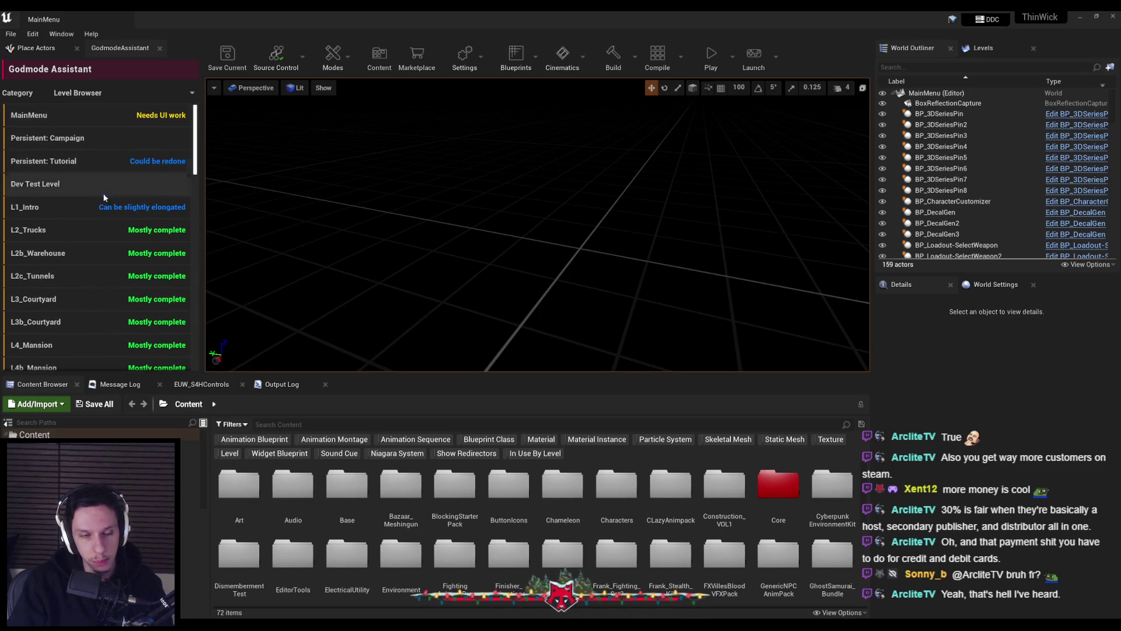
{"action": "key", "text": "alt+Tab"}
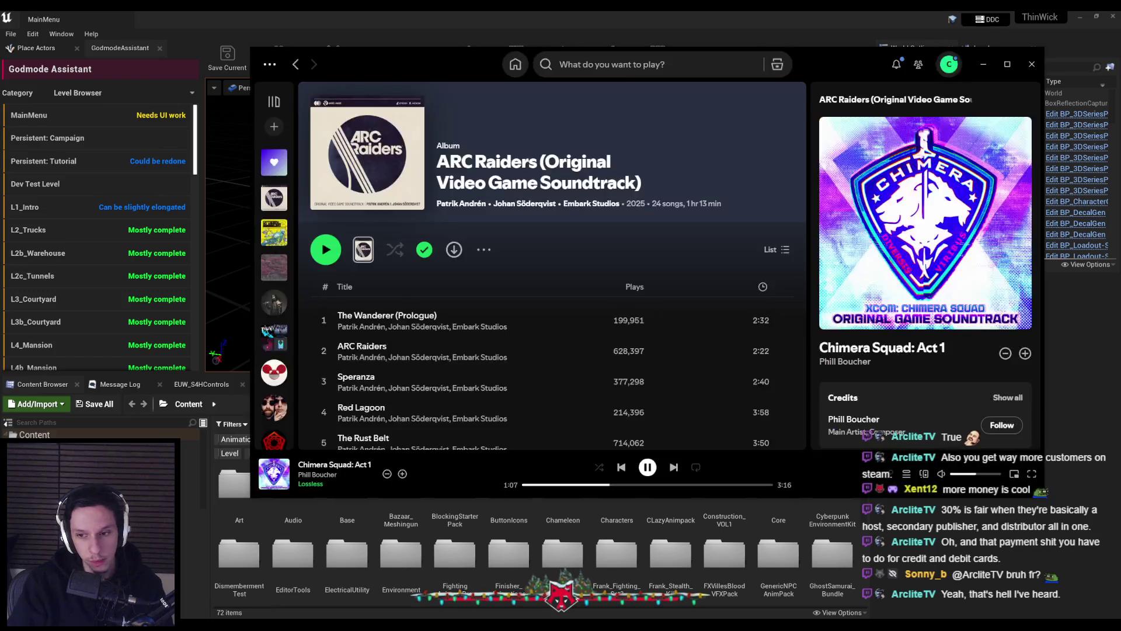
Step: Minimize Spotify and load Miami_Club from the Godmode Assistant level list
{"action": "left_click", "coordinate": [983, 63]}
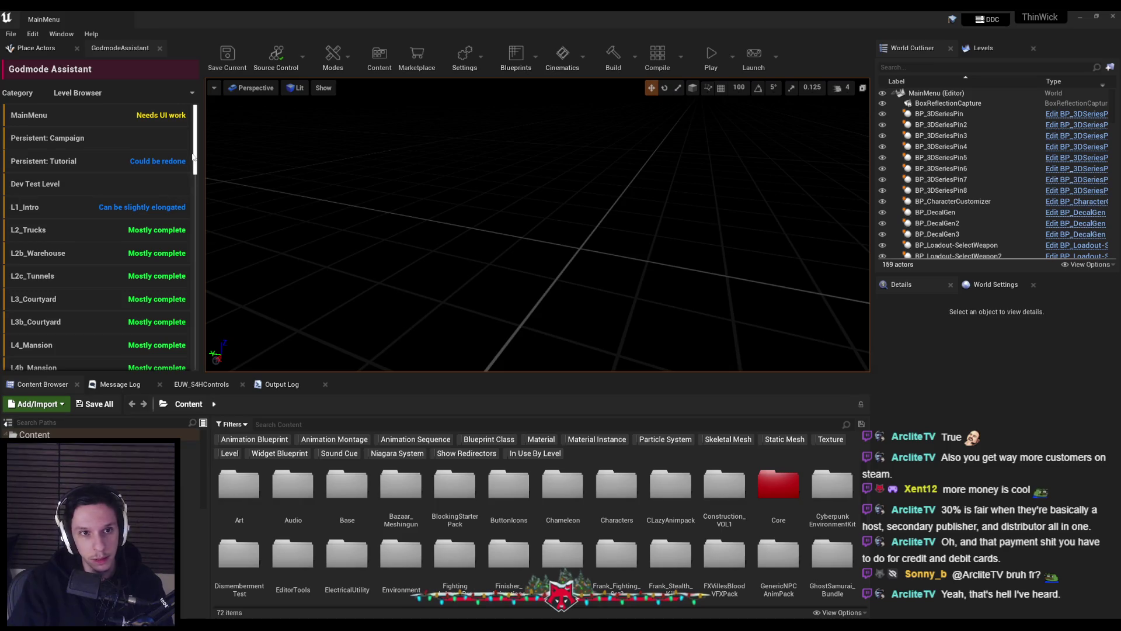
{"action": "scroll", "coordinate": [186, 295], "scroll_direction": "down", "scroll_amount": 10}
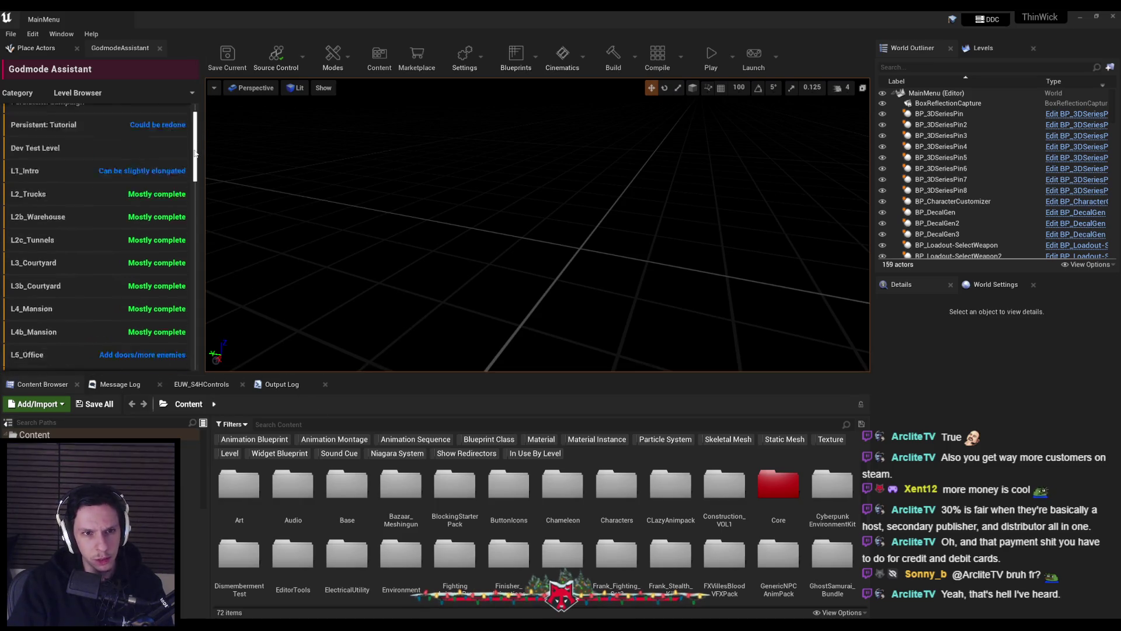
{"action": "scroll", "coordinate": [186, 280], "scroll_direction": "up", "scroll_amount": 5}
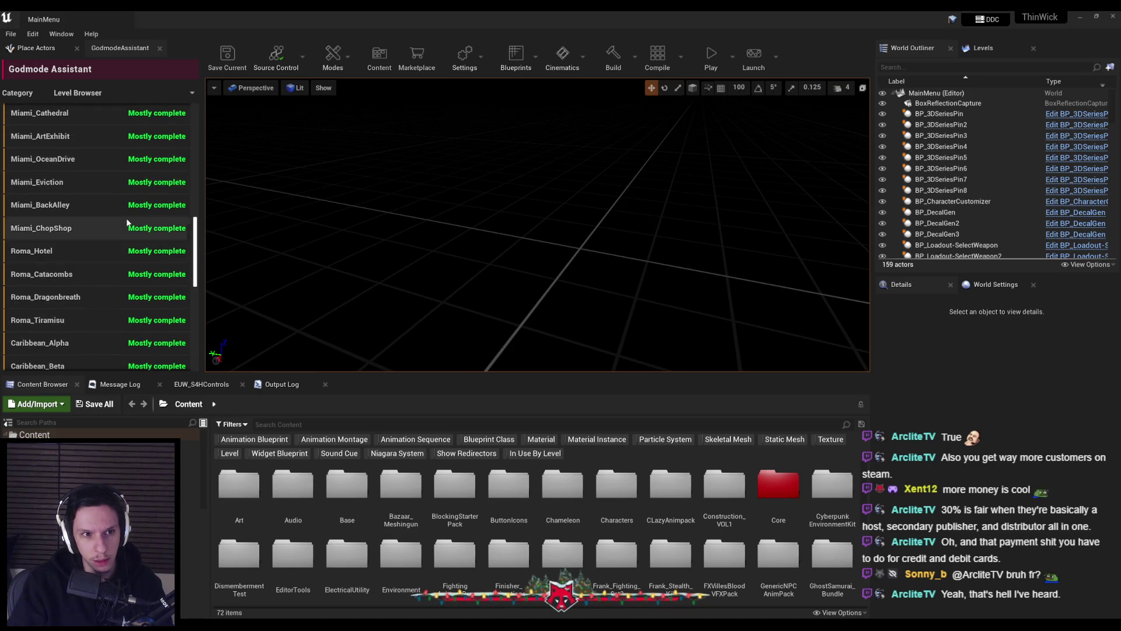
{"action": "left_click", "coordinate": [76, 160]}
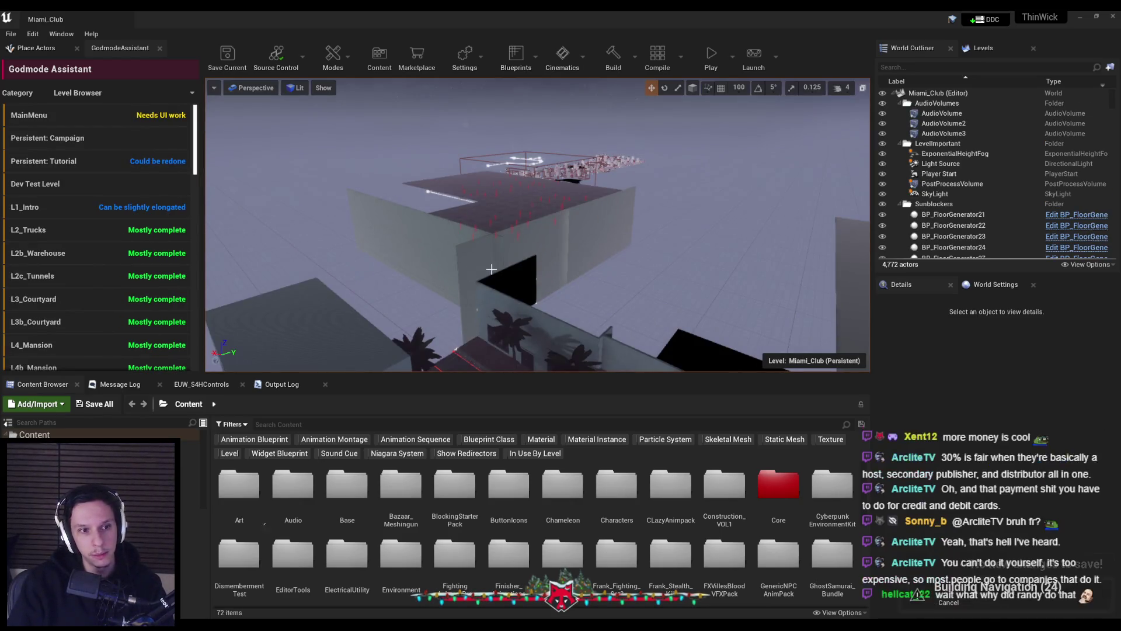
Step: Fly to the red curtains and open BP_PhysicalClothMesh14's blueprint in the Blueprint Editor
{"action": "left_click_drag", "start_coordinate": [641, 367], "coordinate": [641, 367]}
{"action": "left_click_drag", "start_coordinate": [606, 266], "coordinate": [605, 266]}
{"action": "left_click", "coordinate": [525, 193]}
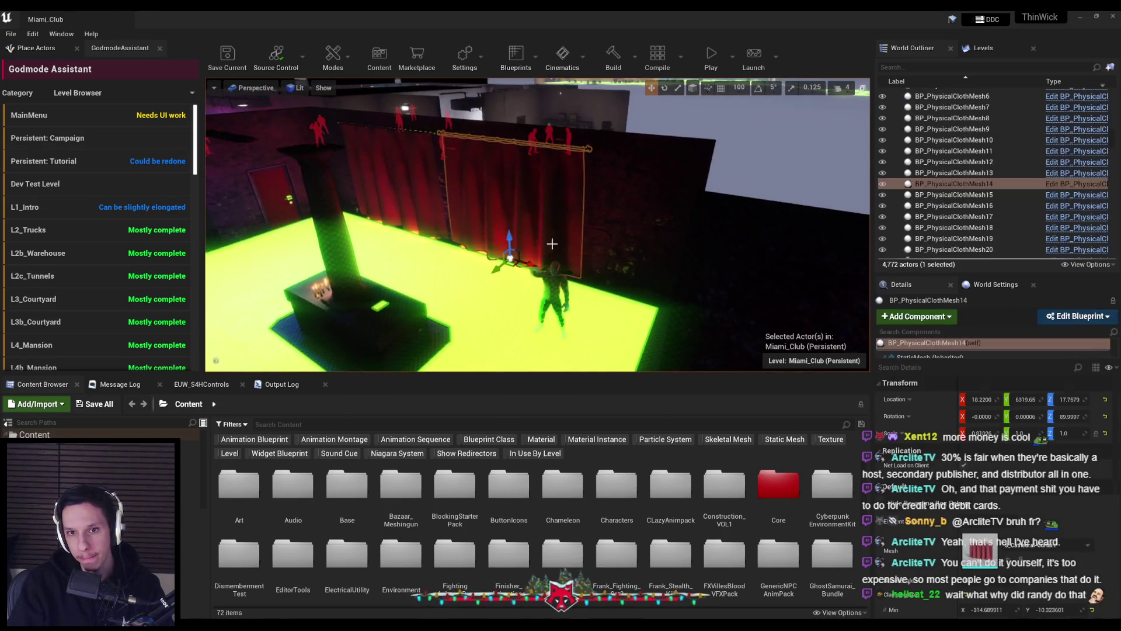
{"action": "left_click", "coordinate": [1081, 316]}
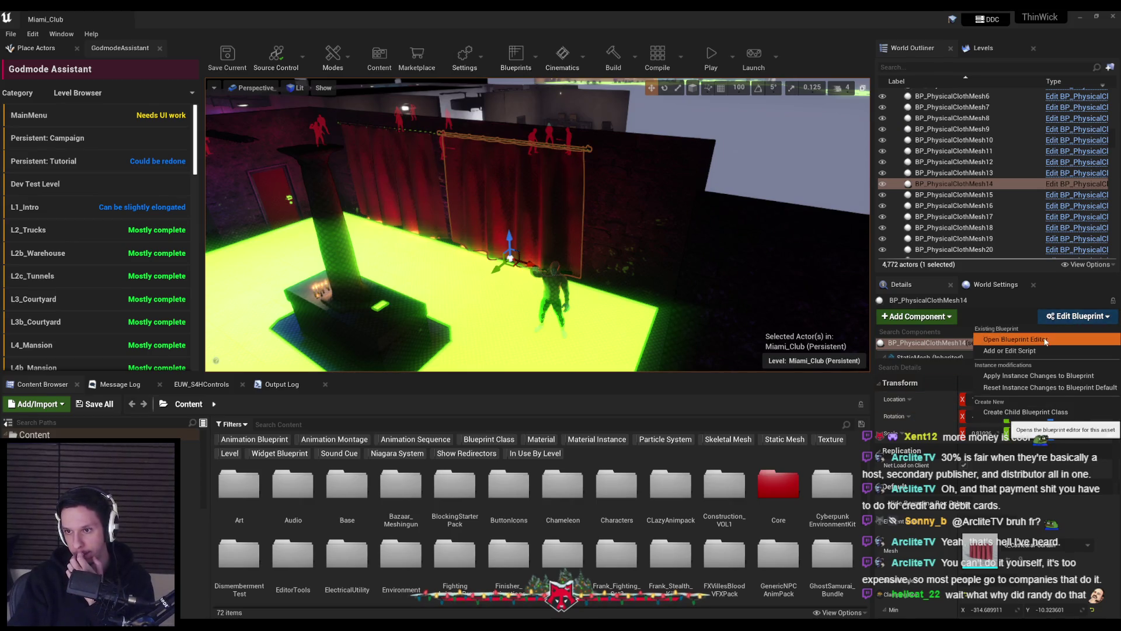
{"action": "left_click", "coordinate": [736, 306]}
{"action": "left_click", "coordinate": [226, 88]}
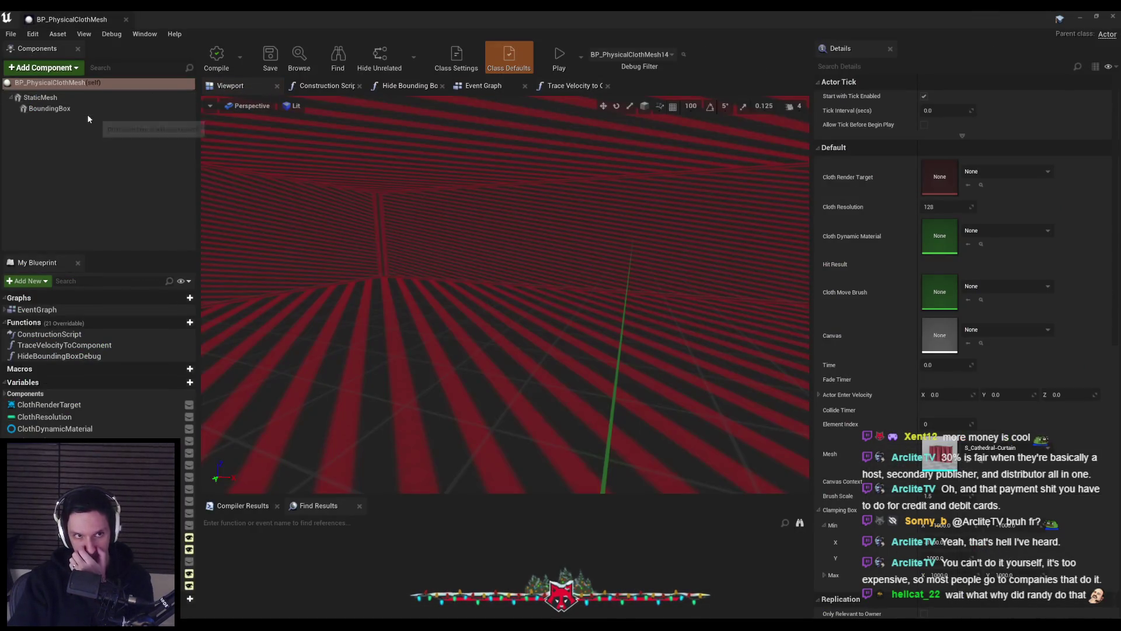
Step: Inspect the BoundingBox and StaticMesh Collision Presets, then switch back to the Miami_Club level
{"action": "left_click", "coordinate": [89, 109]}
{"action": "scroll", "coordinate": [1118, 182], "scroll_direction": "down", "scroll_amount": 5}
{"action": "scroll", "coordinate": [1118, 183], "scroll_direction": "down", "scroll_amount": 10}
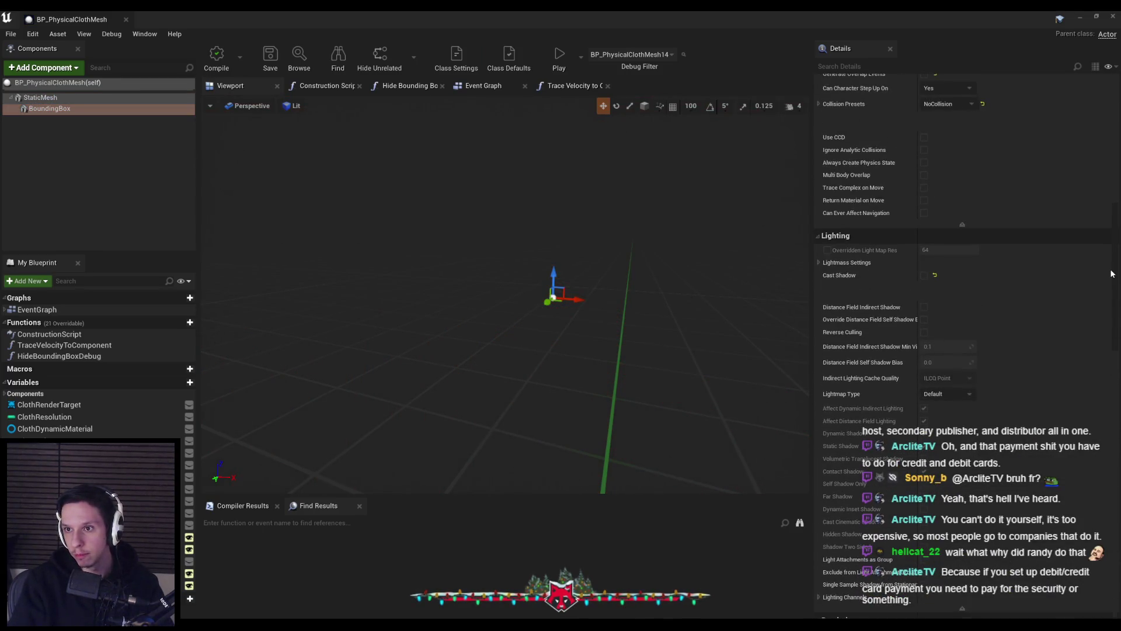
{"action": "left_click", "coordinate": [41, 98]}
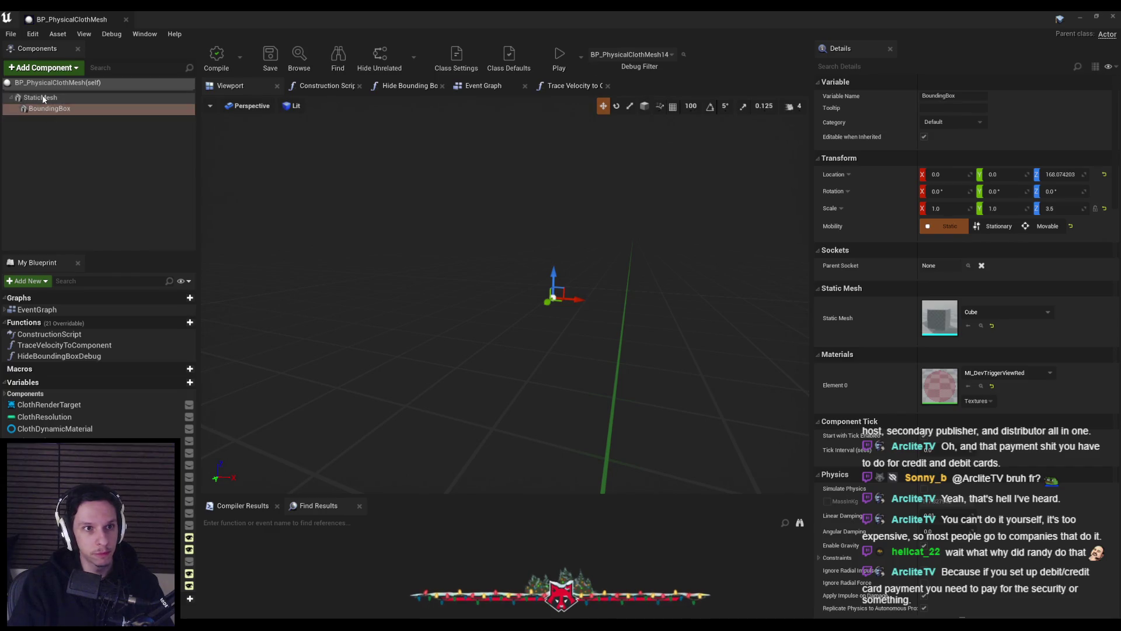
{"action": "scroll", "coordinate": [908, 250], "scroll_direction": "down", "scroll_amount": 10}
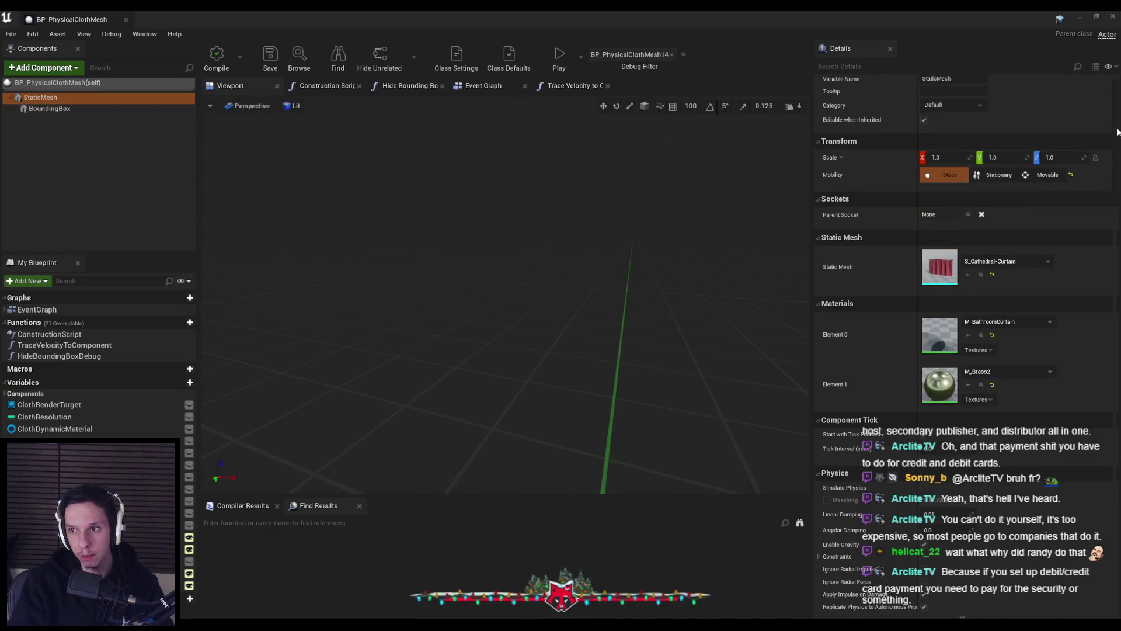
{"action": "scroll", "coordinate": [824, 177], "scroll_direction": "down", "scroll_amount": 2}
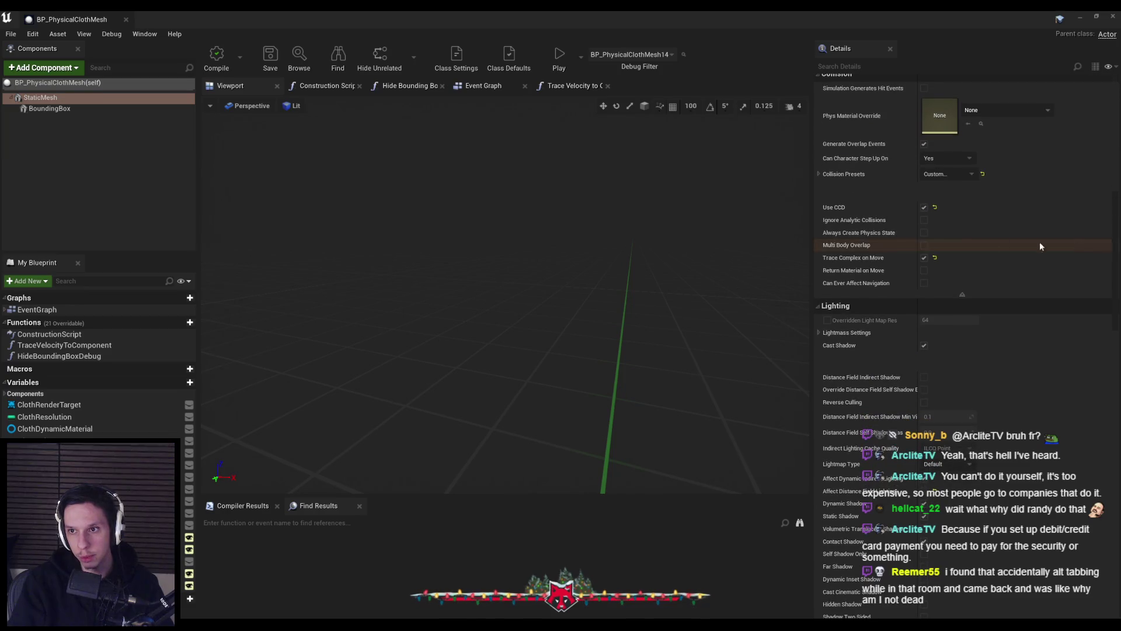
{"action": "left_click", "coordinate": [820, 174]}
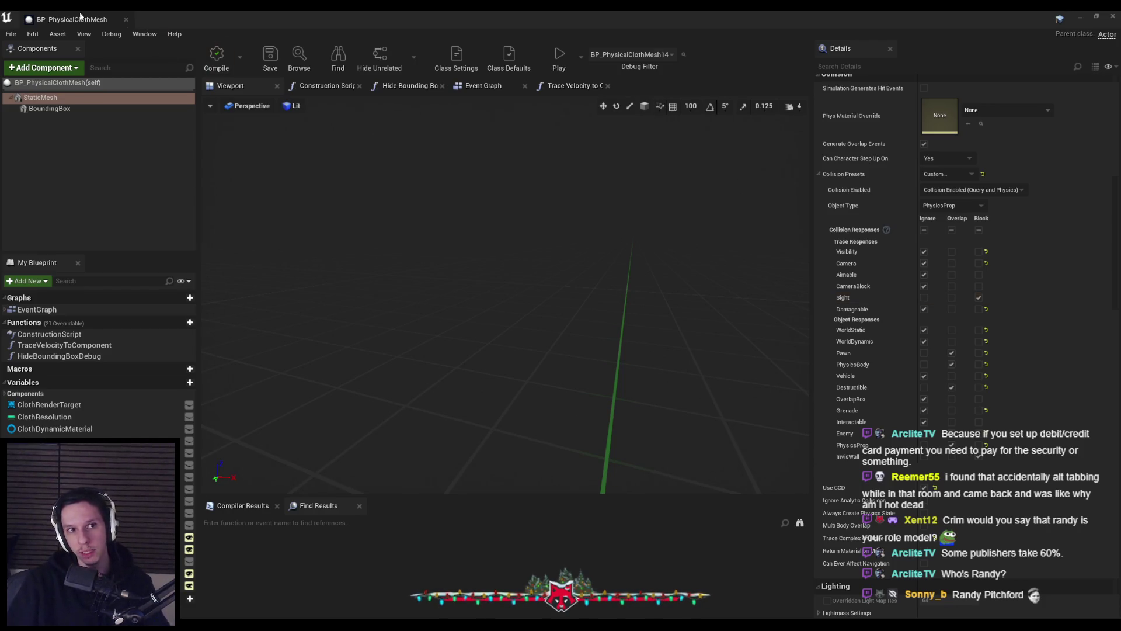
{"action": "key", "text": "alt+Tab"}
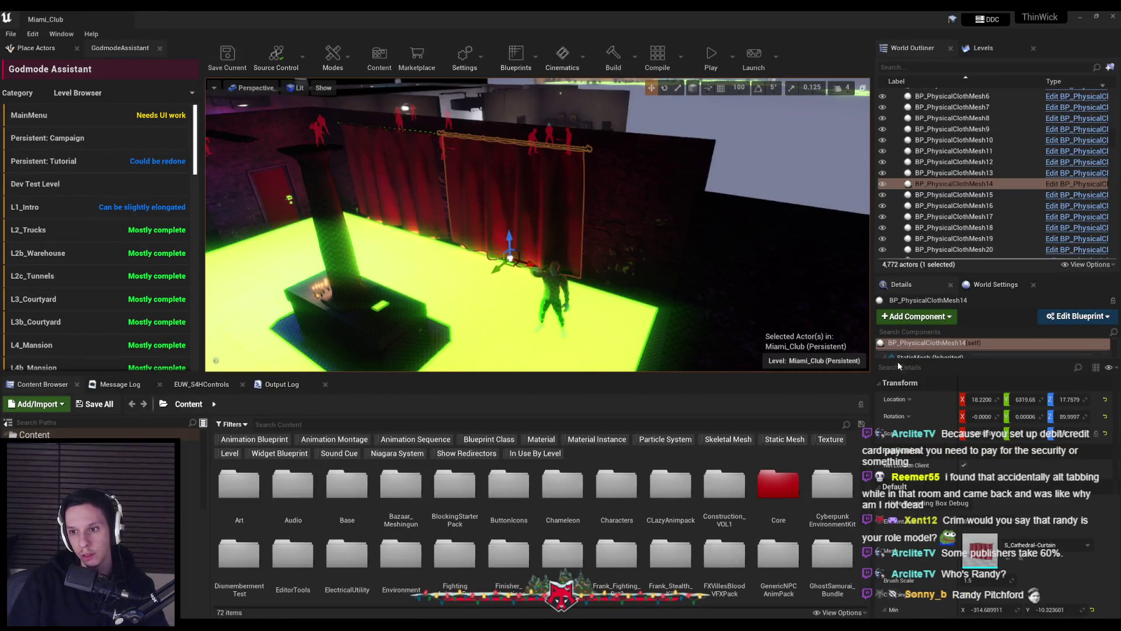
{"action": "left_click", "coordinate": [897, 357]}
{"action": "scroll", "coordinate": [936, 556], "scroll_direction": "down", "scroll_amount": 10}
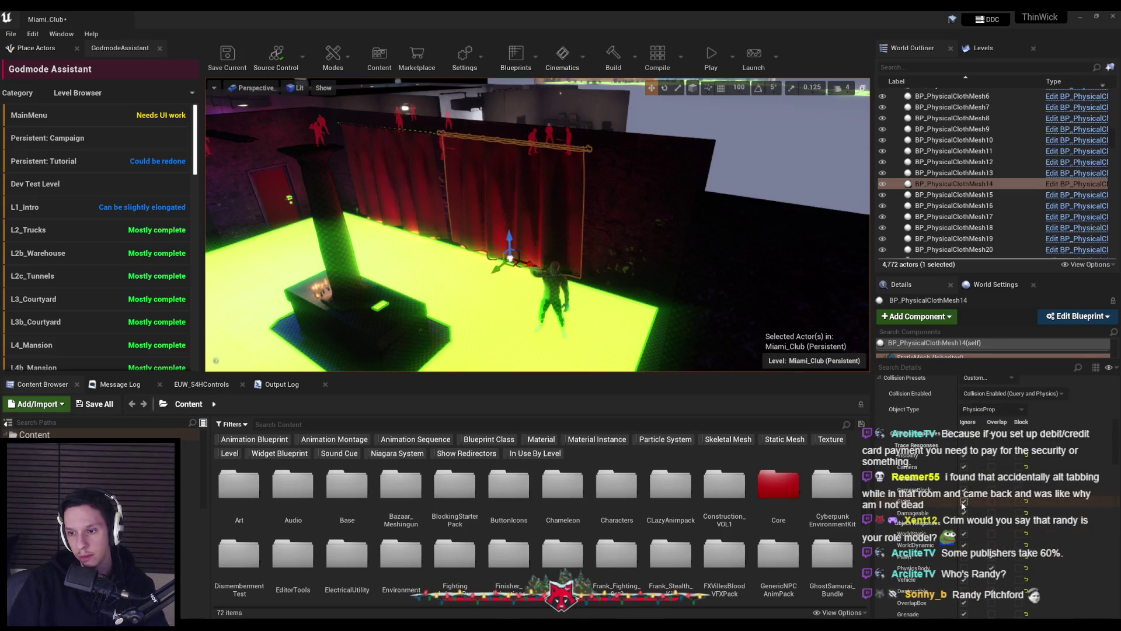
{"action": "double_click", "coordinate": [954, 194]}
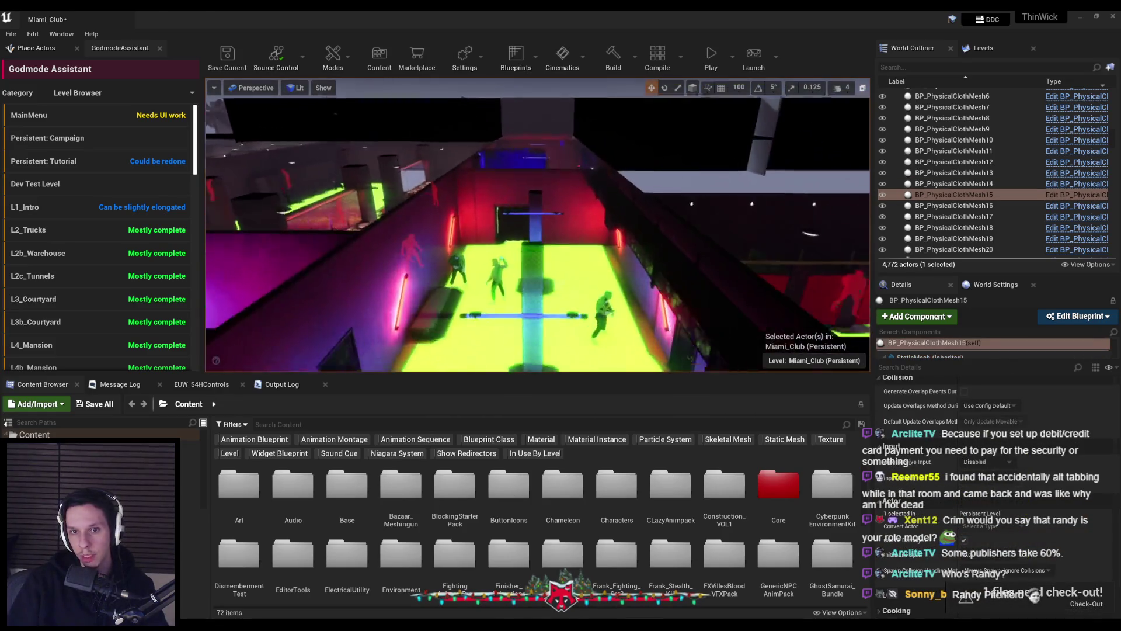
{"action": "left_click_drag", "start_coordinate": [531, 238], "coordinate": [503, 274]}
{"action": "key", "text": "f"}
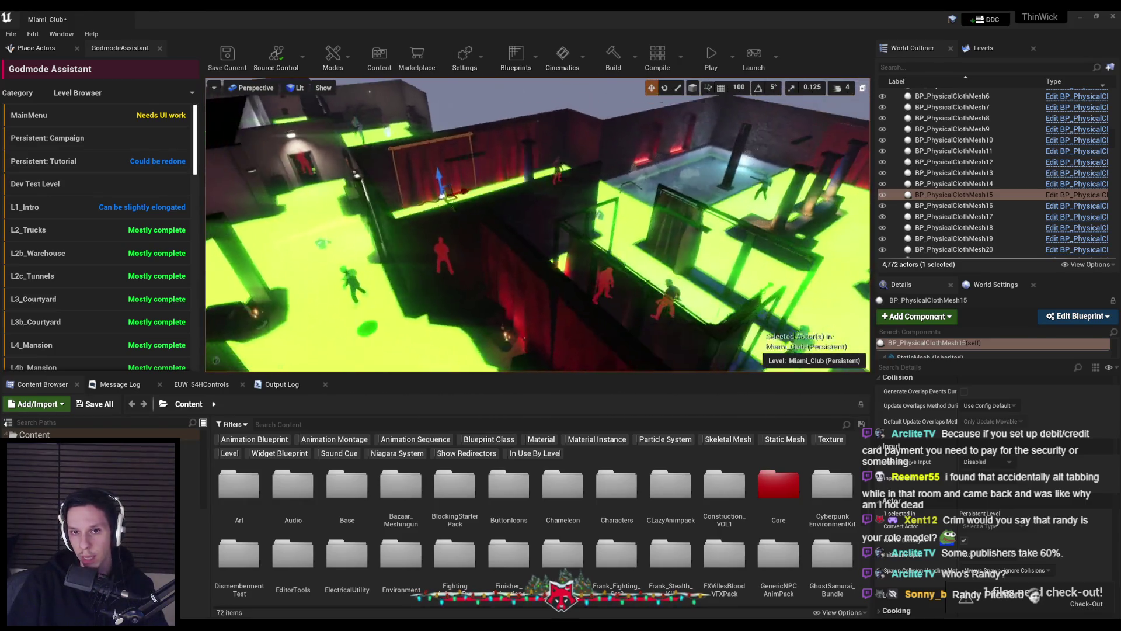
{"action": "left_click", "coordinate": [937, 358]}
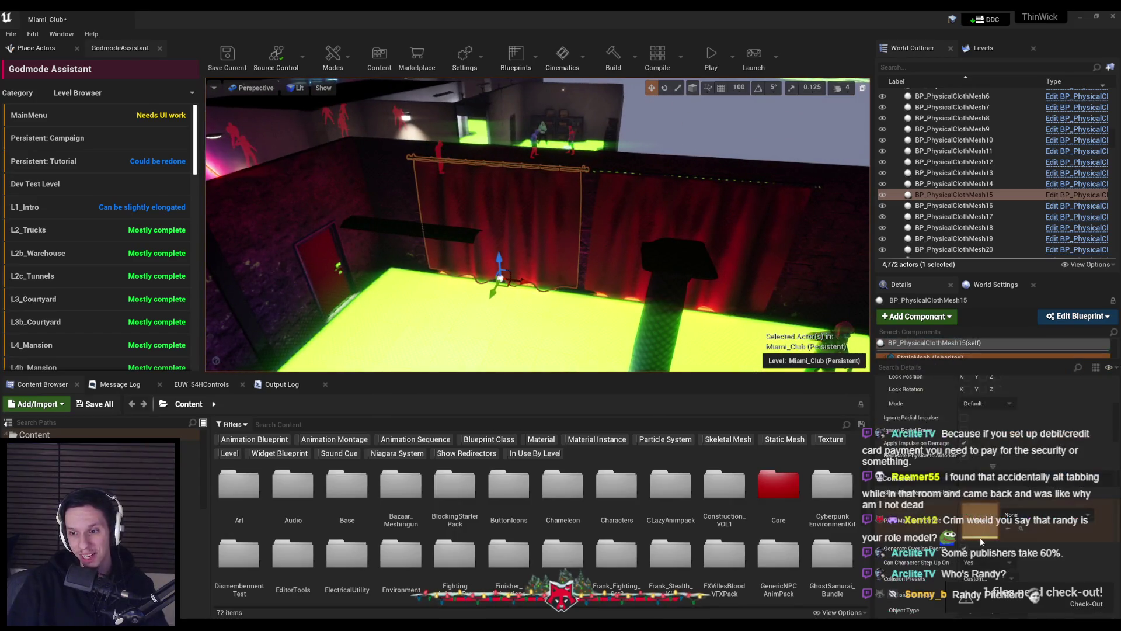
{"action": "mouse_move", "coordinate": [694, 285]}
{"action": "left_mouse_down"}
{"action": "mouse_move", "coordinate": [684, 275]}
{"action": "mouse_move", "coordinate": [694, 285]}
{"action": "left_mouse_up"}
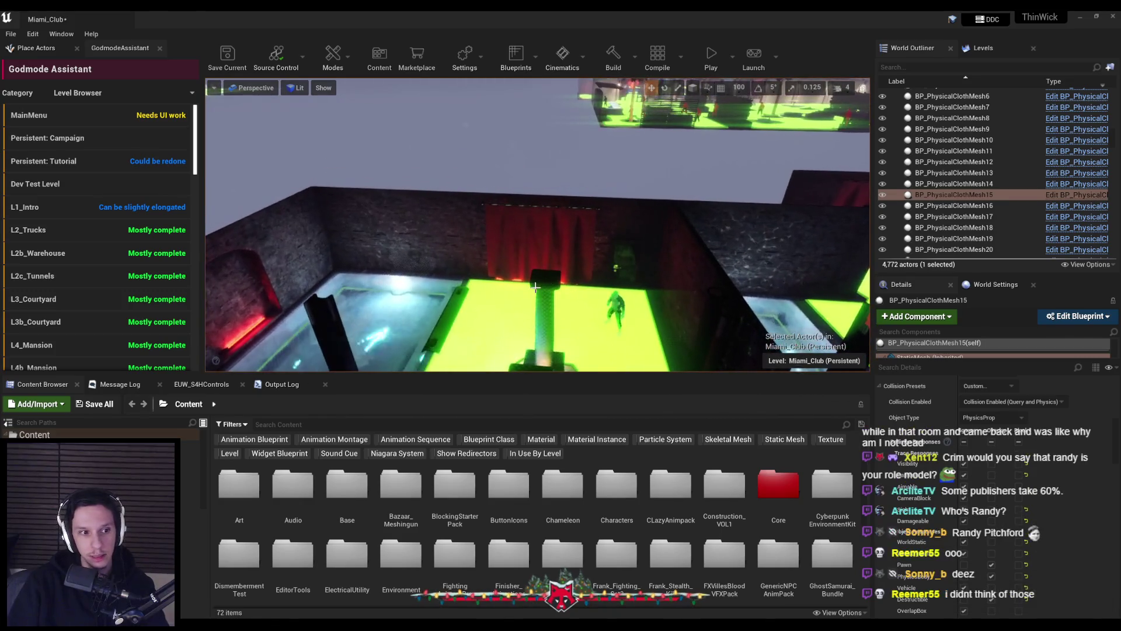
{"action": "left_click", "coordinate": [504, 251]}
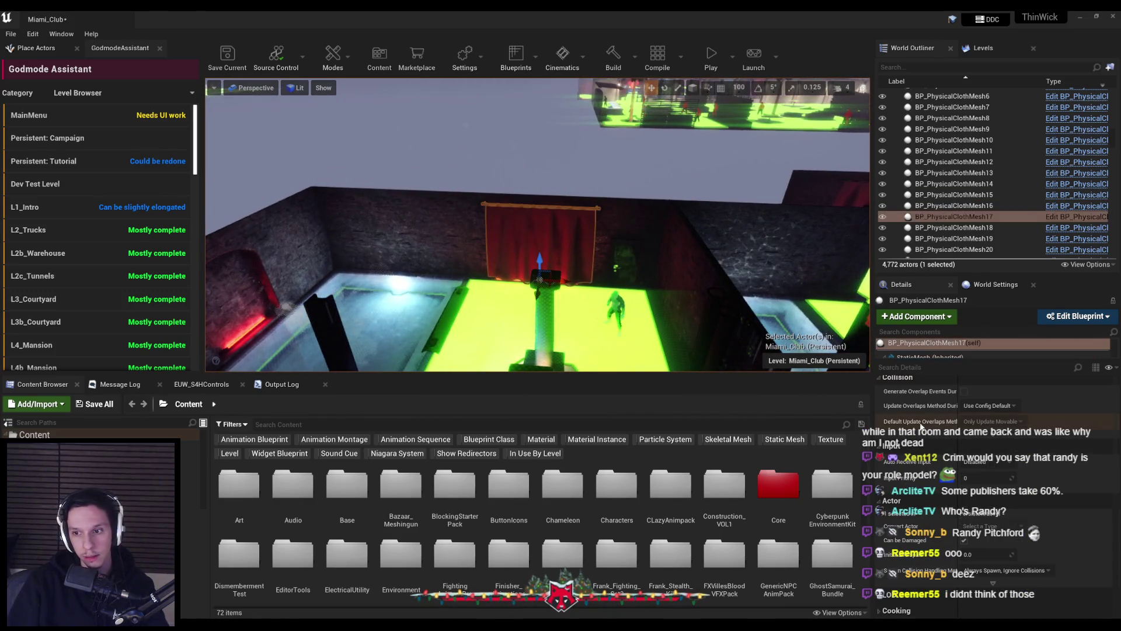
{"action": "left_click", "coordinate": [934, 357]}
{"action": "left_click_drag", "start_coordinate": [621, 270], "coordinate": [620, 270]}
{"action": "left_click", "coordinate": [489, 225]}
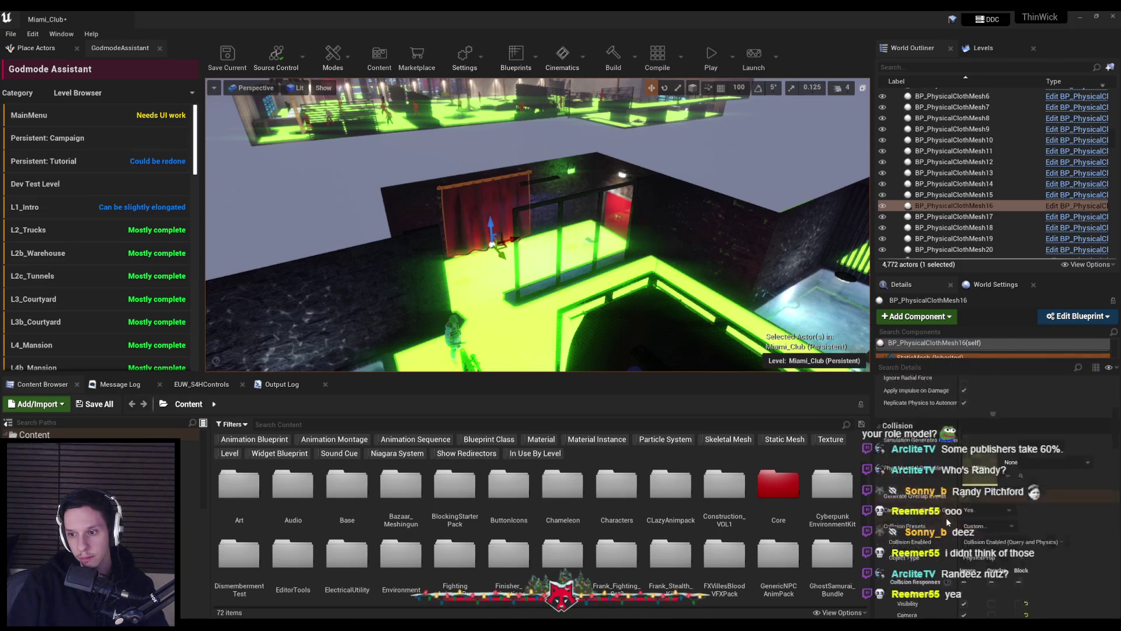
{"action": "left_click_drag", "start_coordinate": [585, 235], "coordinate": [585, 234]}
{"action": "left_click", "coordinate": [954, 249]}
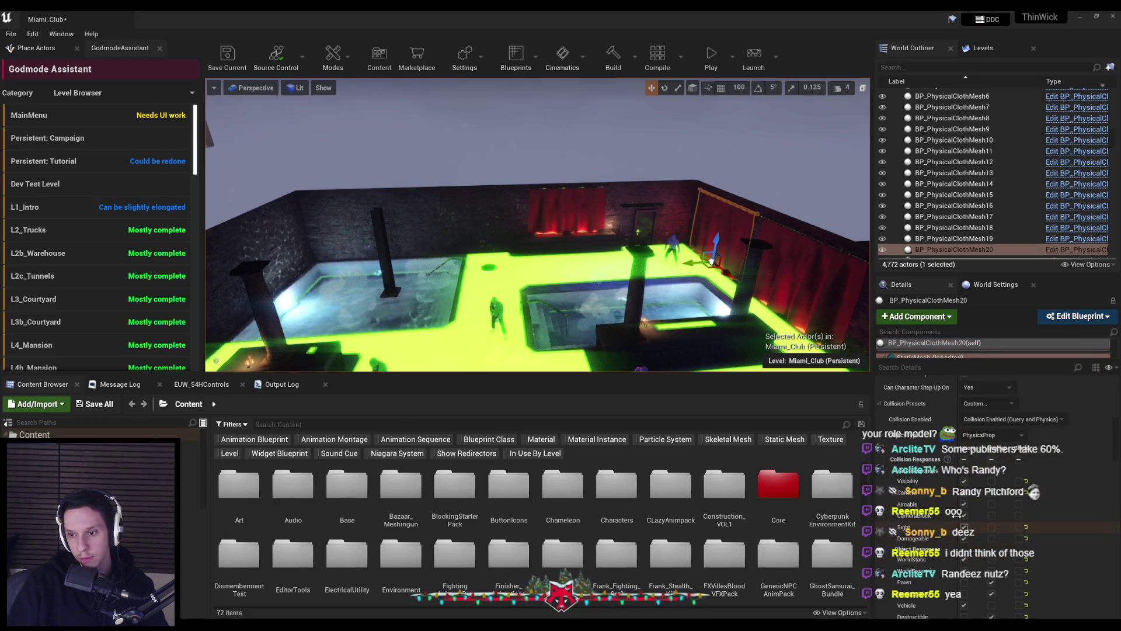
{"action": "key", "text": "Up"}
{"action": "left_click", "coordinate": [934, 357]}
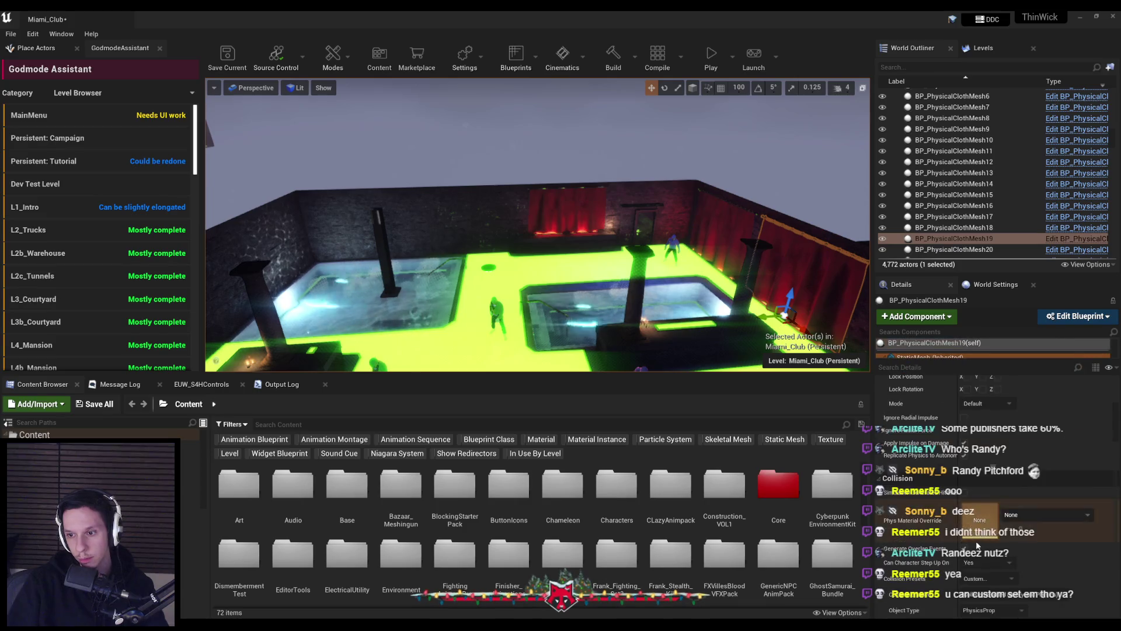
{"action": "scroll", "coordinate": [972, 555], "scroll_direction": "down", "scroll_amount": 5}
{"action": "key", "text": "Up"}
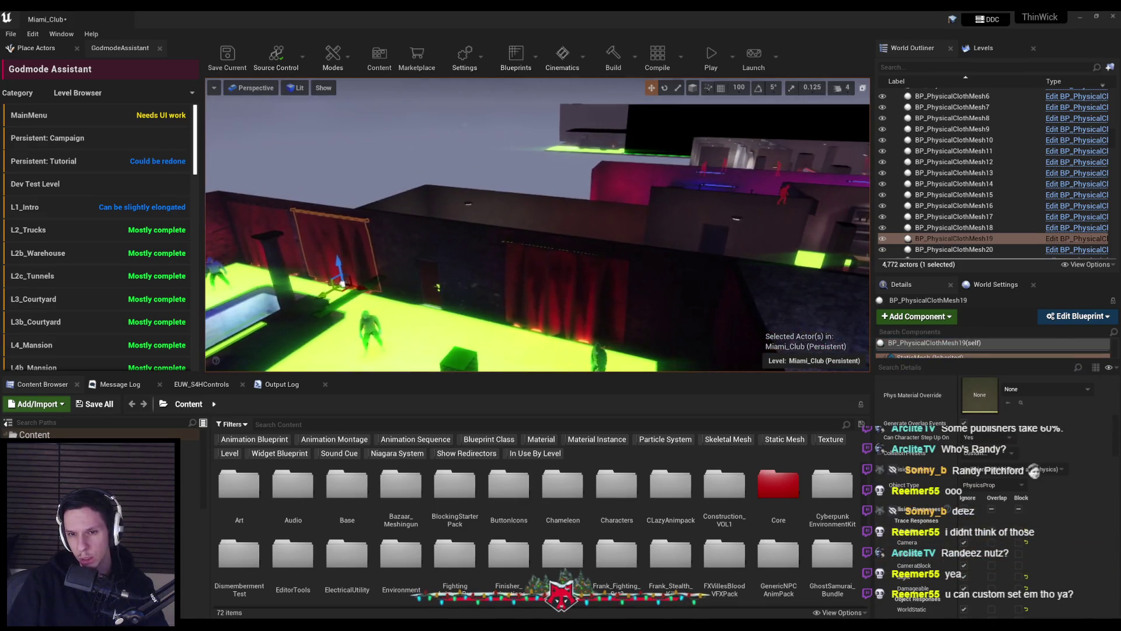
{"action": "left_click", "coordinate": [923, 356]}
{"action": "scroll", "coordinate": [958, 554], "scroll_direction": "down", "scroll_amount": 5}
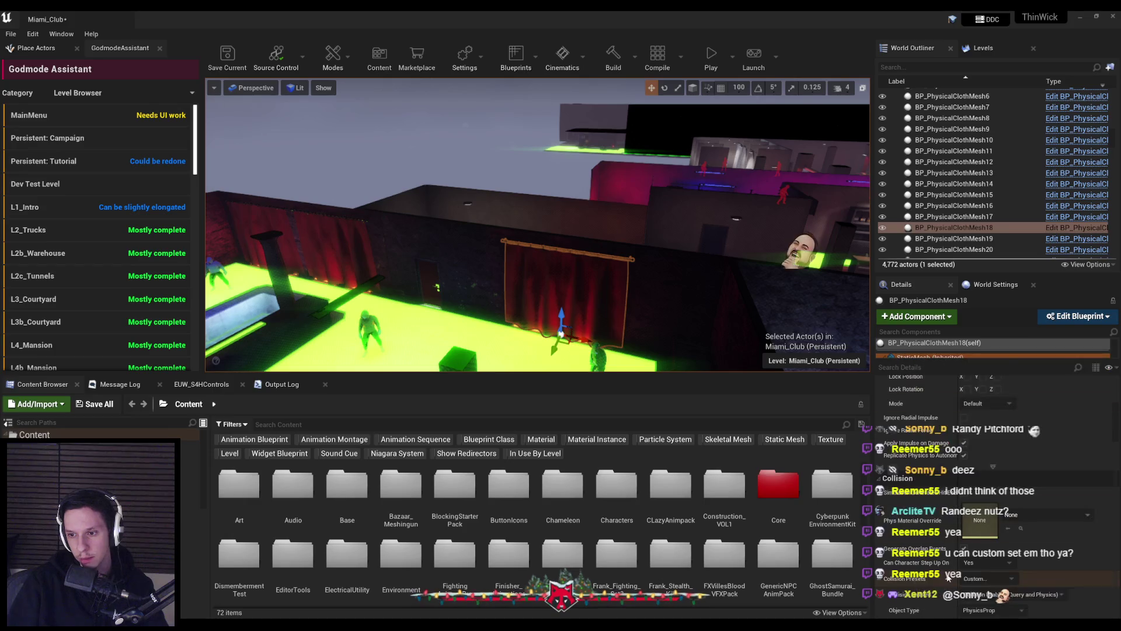
Step: Fly the viewport over the Miami_Club rooms from above, ending on the curtain actor
{"action": "key", "text": "1"}
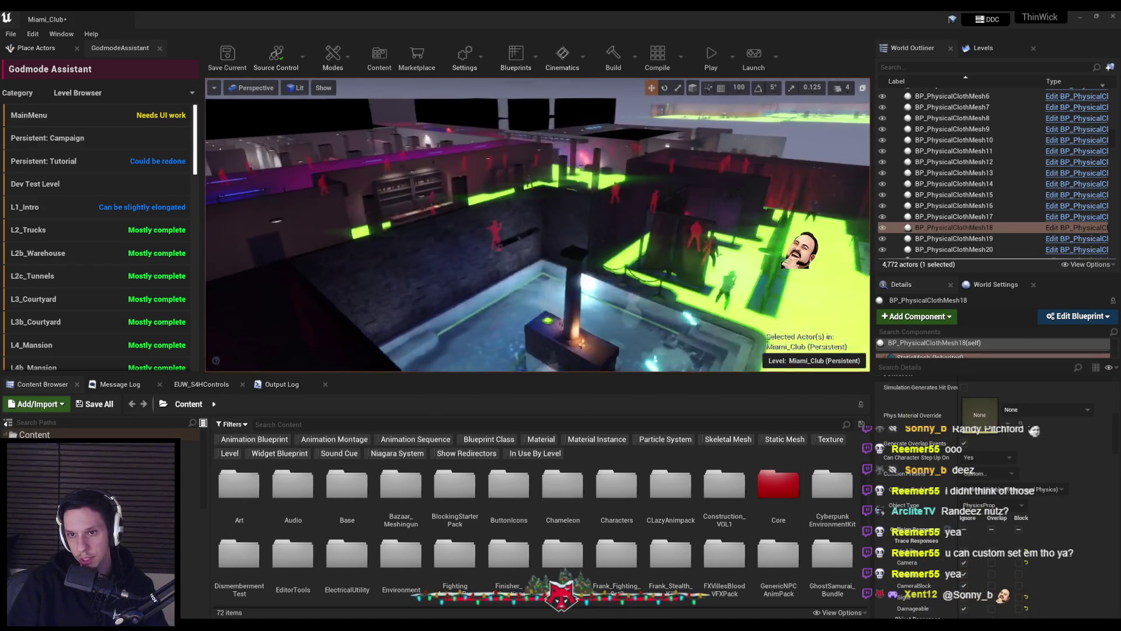
{"action": "key", "text": "w"}
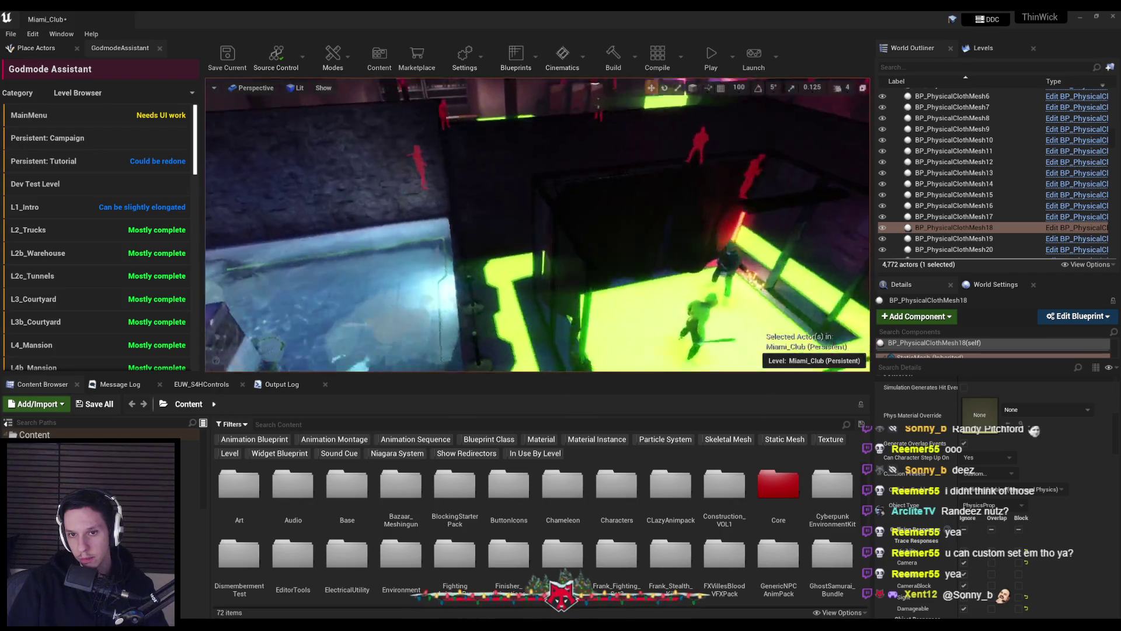
{"action": "key", "text": "w"}
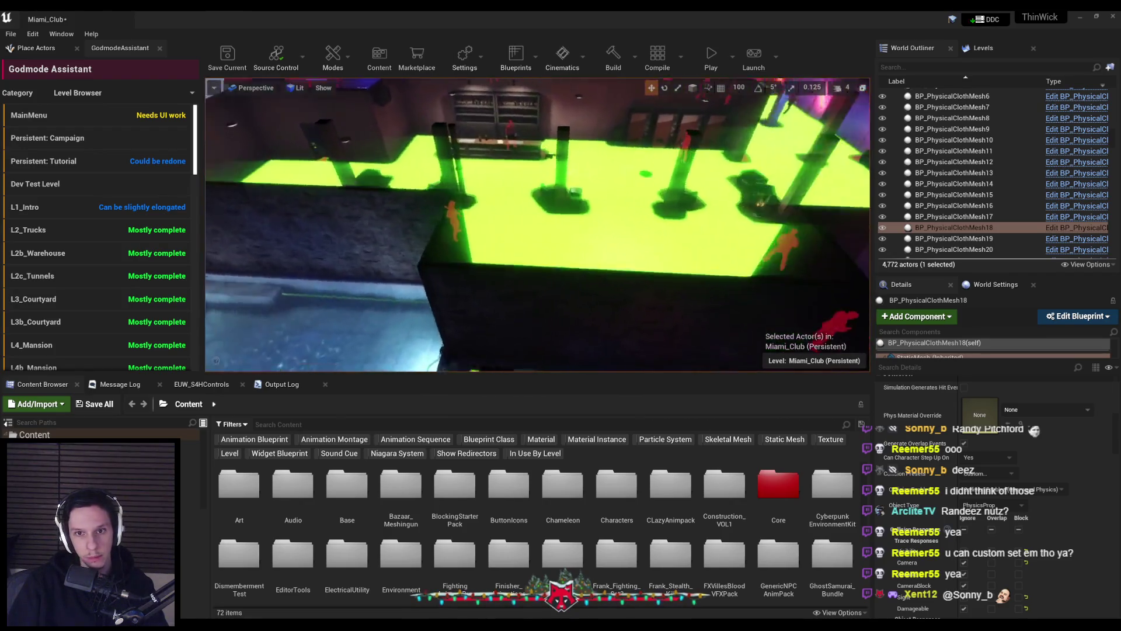
{"action": "key", "text": "w"}
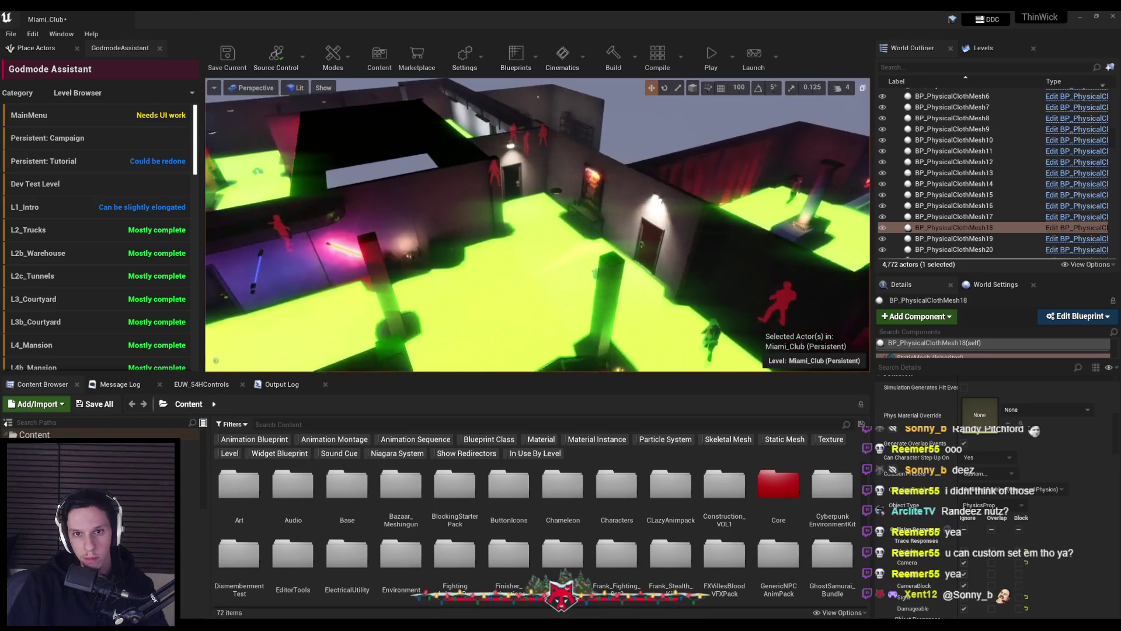
{"action": "key", "text": "w"}
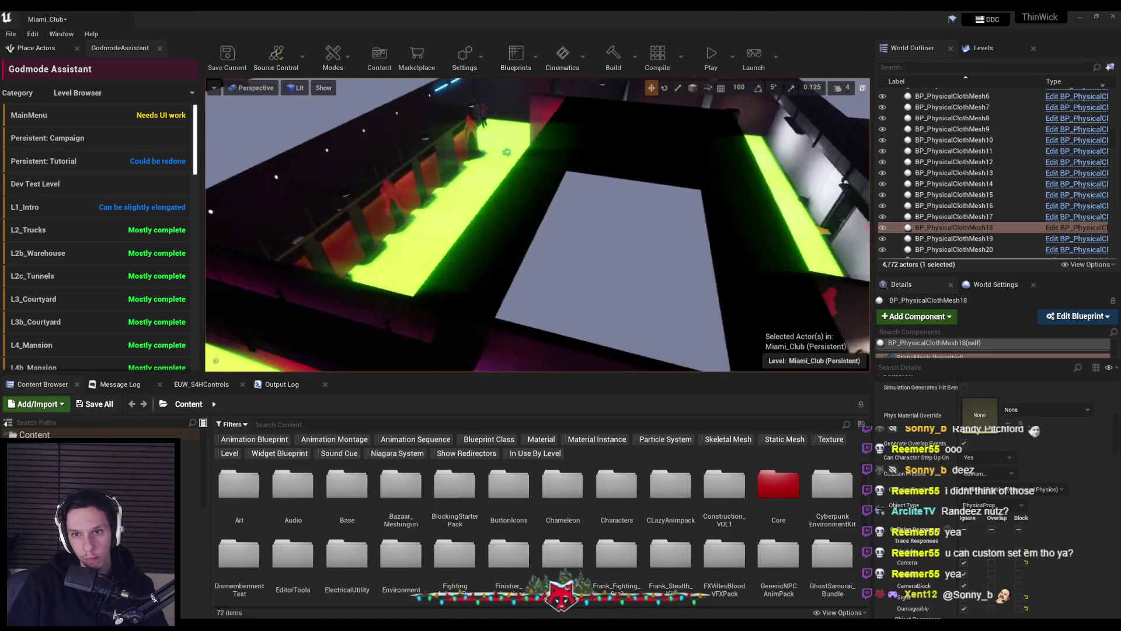
{"action": "key", "text": "w"}
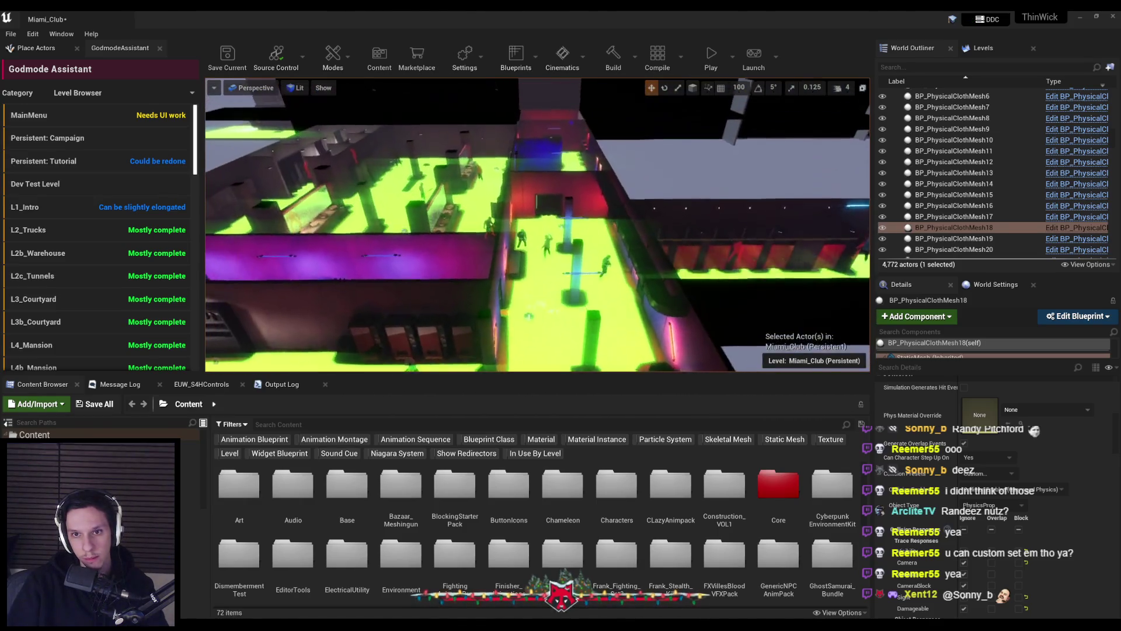
{"action": "key", "text": "a"}
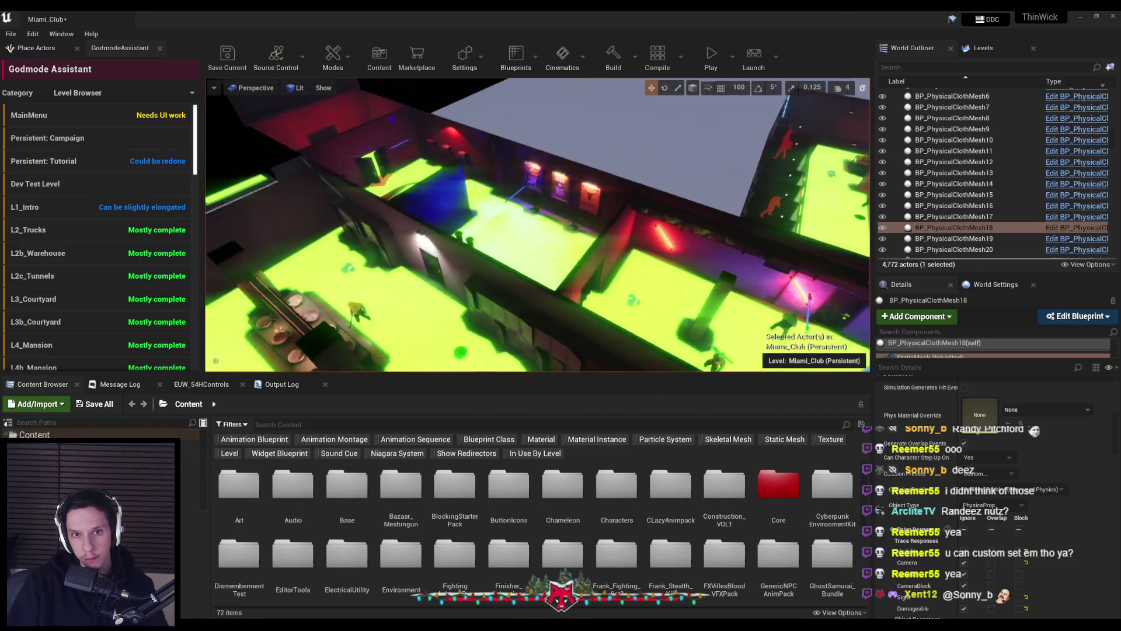
{"action": "key", "text": "w"}
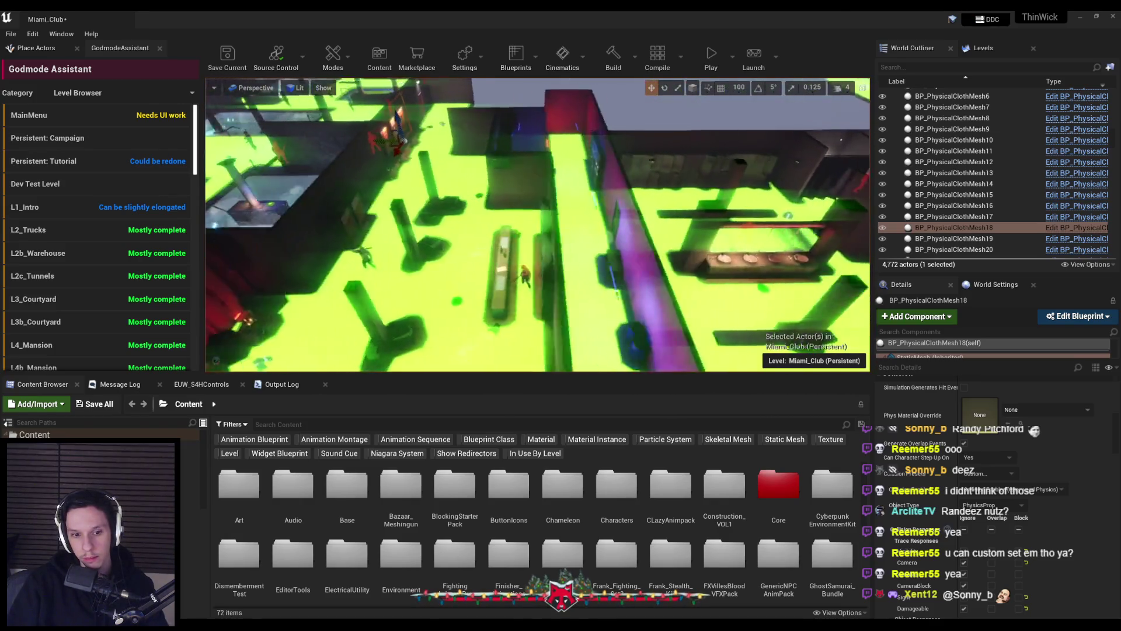
{"action": "key", "text": "a"}
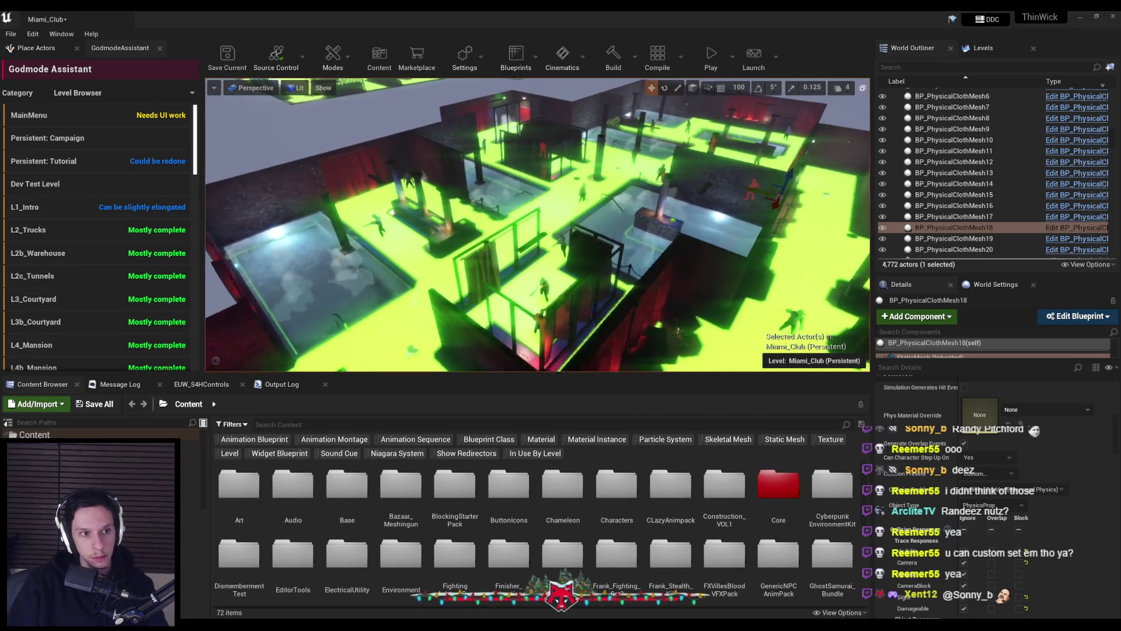
{"action": "key", "text": "s"}
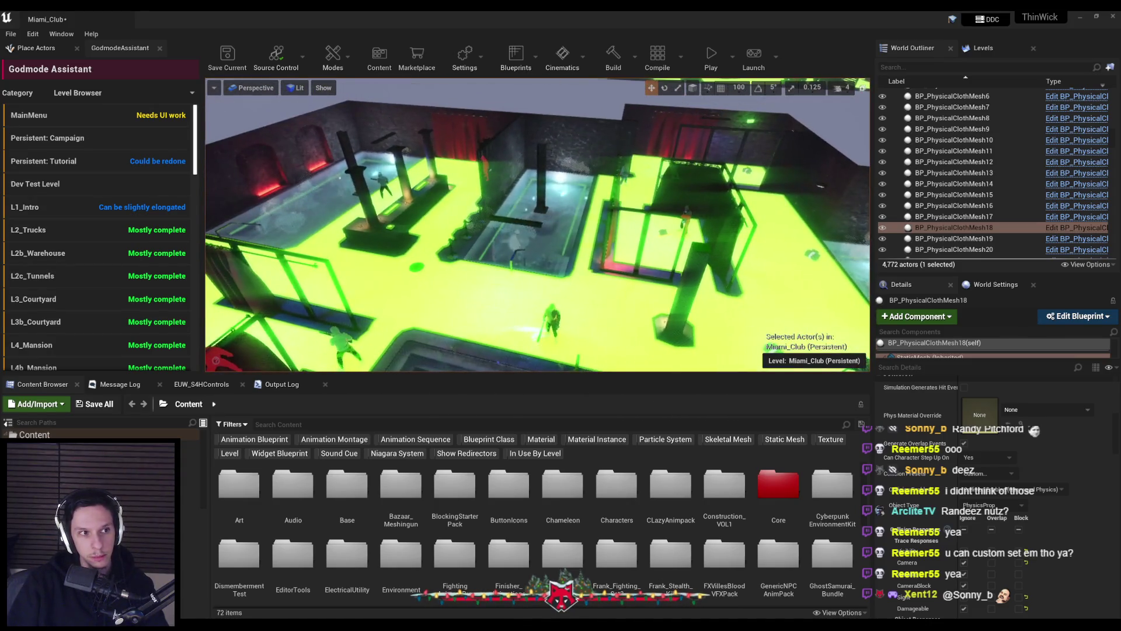
{"action": "key", "text": "a"}
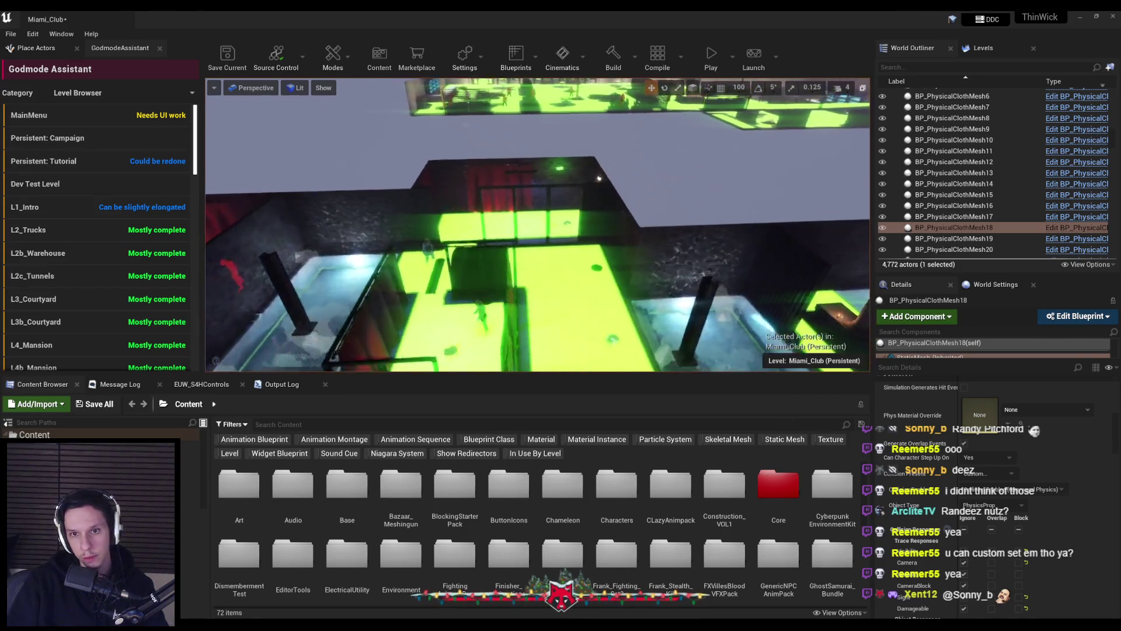
{"action": "key", "text": "a"}
{"action": "key", "text": "s"}
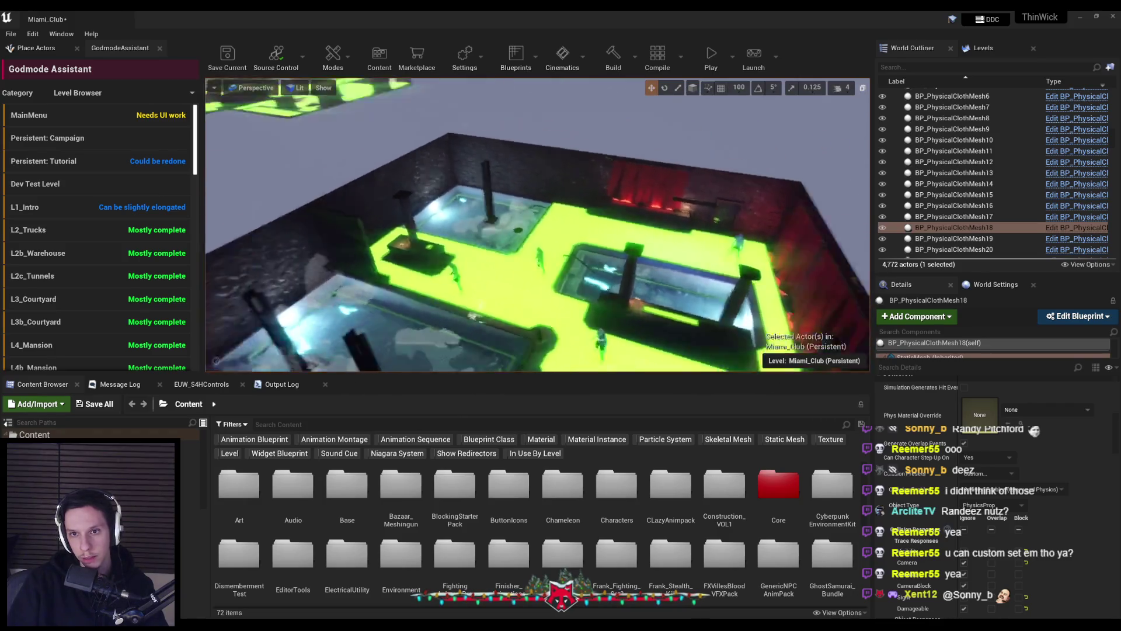
{"action": "key", "text": "w"}
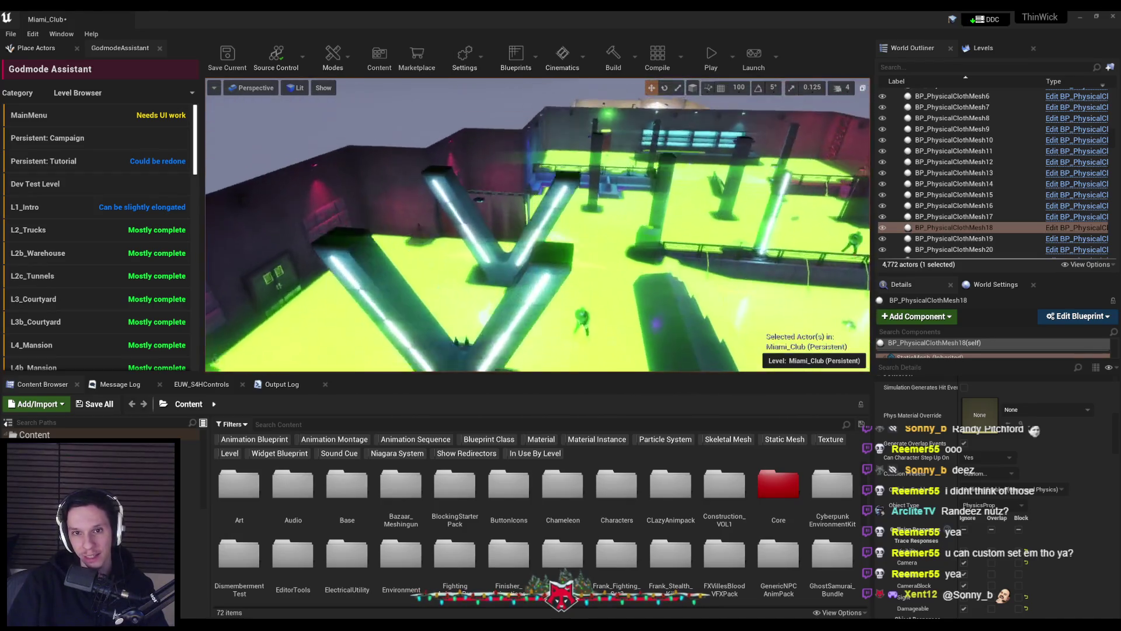
{"action": "key", "text": "d"}
{"action": "key", "text": "a"}
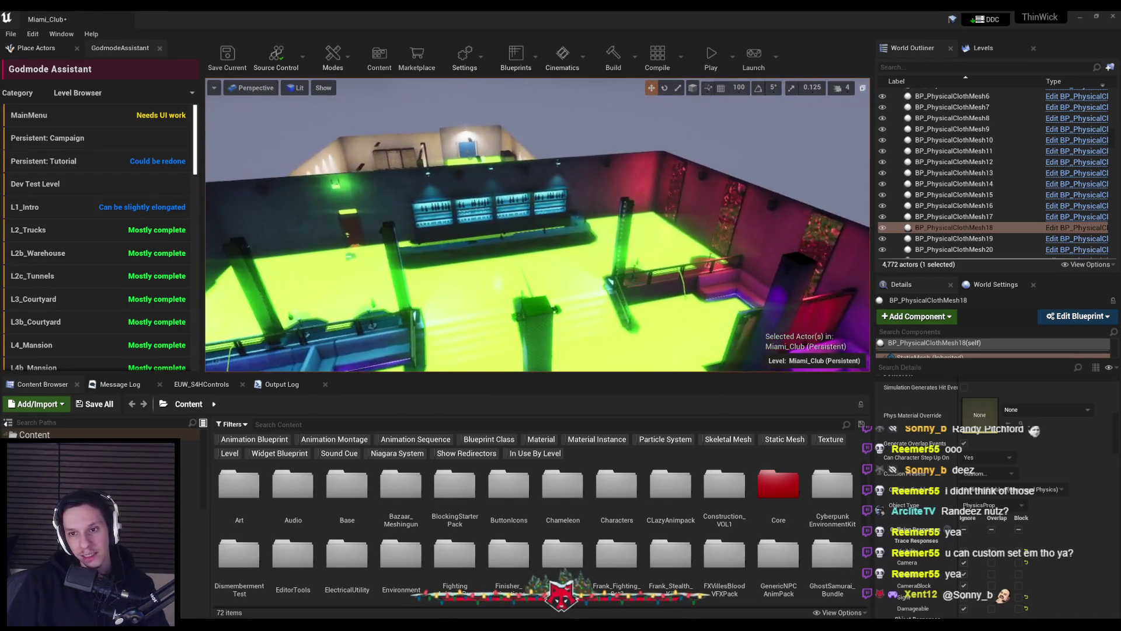
{"action": "key", "text": "w"}
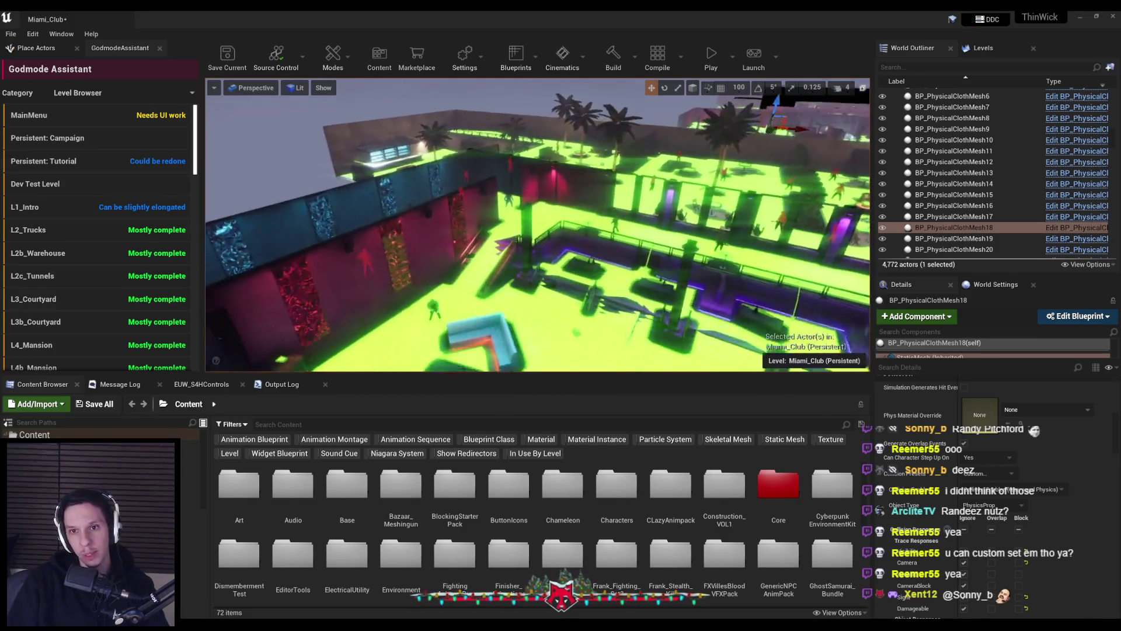
{"action": "key", "text": "s"}
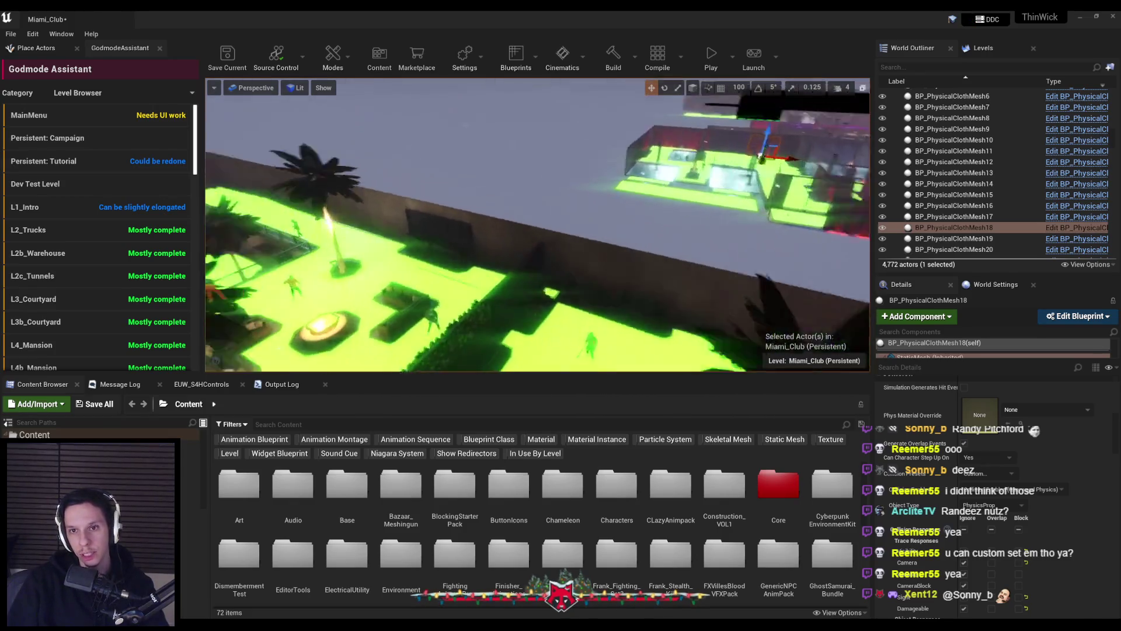
{"action": "key", "text": "f"}
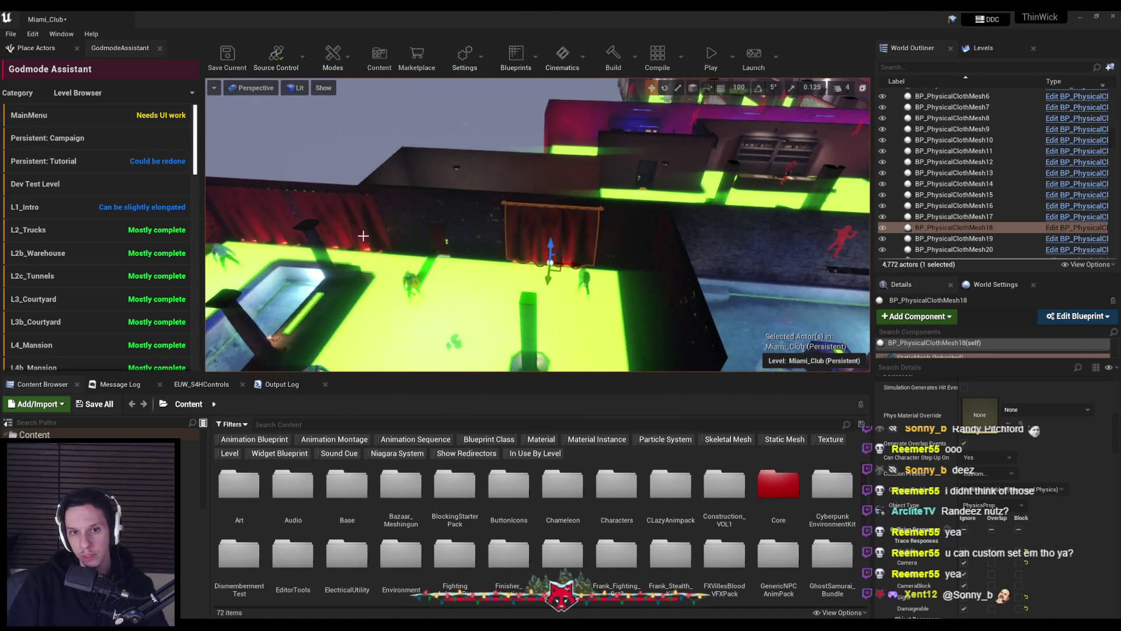
Step: Make the Miami_Club map writable and save it, then select a cloth curtain mesh
{"action": "mouse_move", "coordinate": [490, 288]}
{"action": "left_mouse_down"}
{"action": "mouse_move", "coordinate": [402, 271]}
{"action": "mouse_move", "coordinate": [403, 327]}
{"action": "mouse_move", "coordinate": [508, 310]}
{"action": "mouse_move", "coordinate": [519, 333]}
{"action": "mouse_move", "coordinate": [532, 301]}
{"action": "left_mouse_up"}
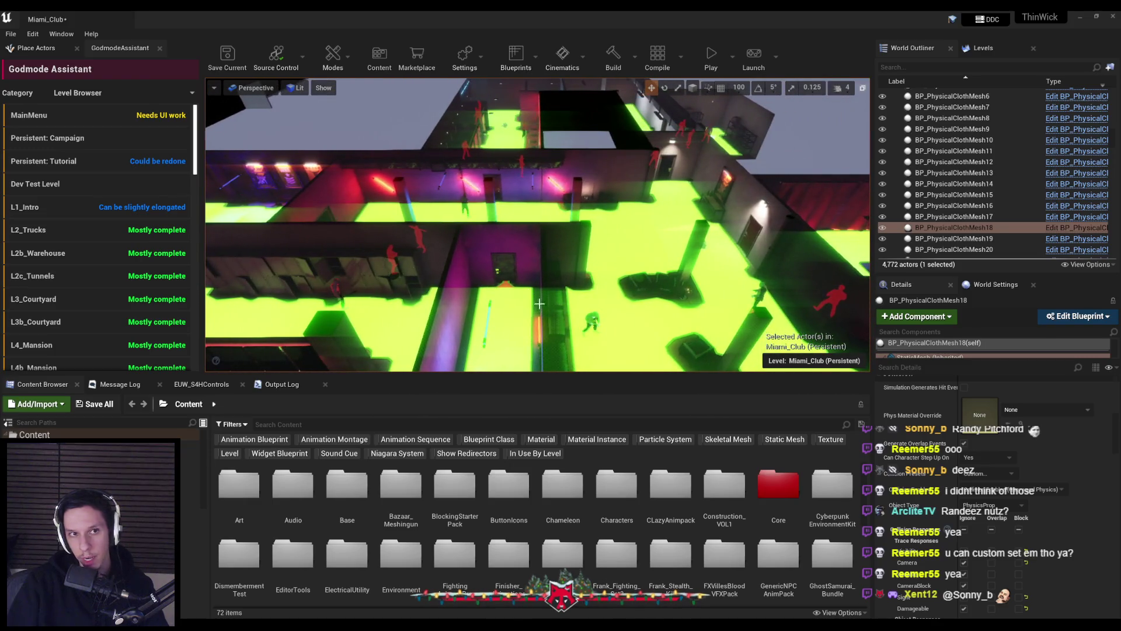
{"action": "left_click", "coordinate": [607, 297]}
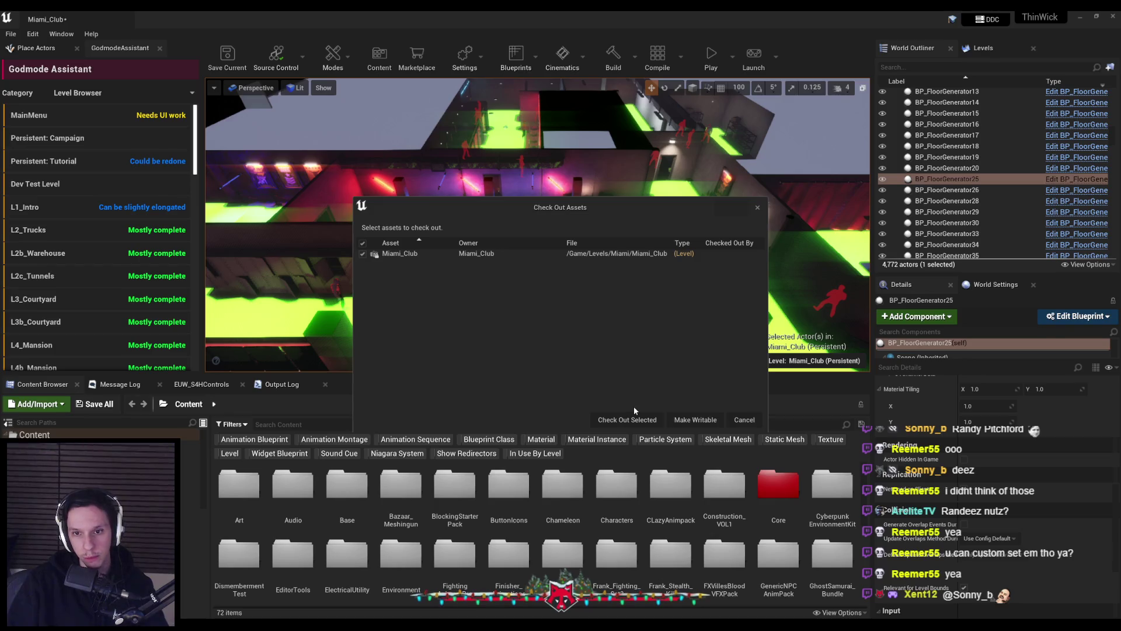
{"action": "left_click", "coordinate": [636, 419]}
{"action": "key", "text": "ctrl+s"}
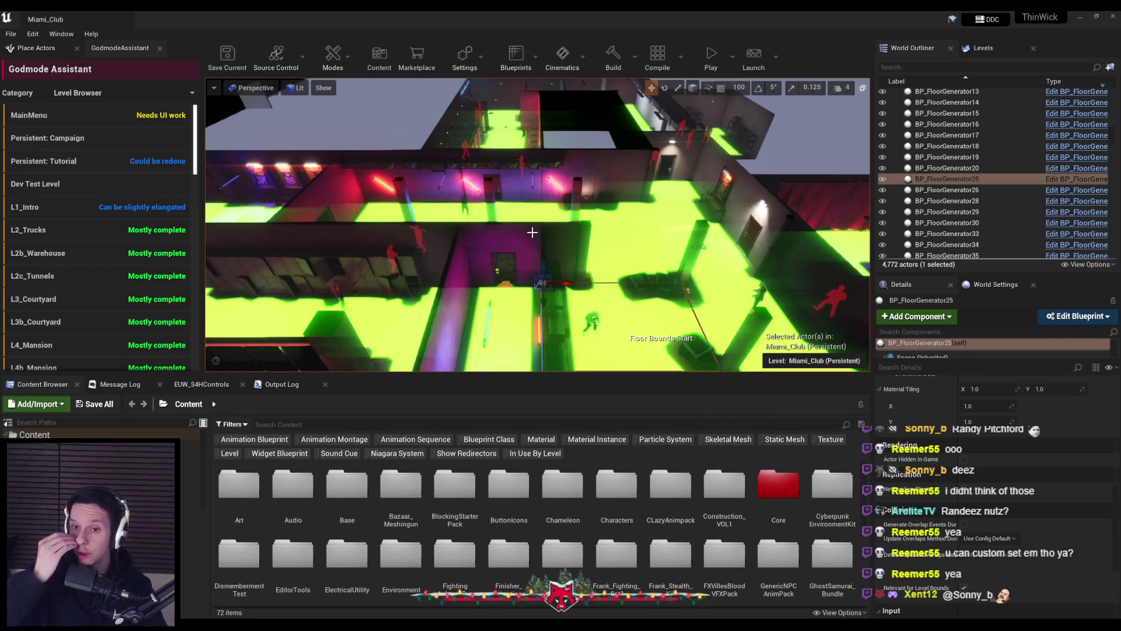
{"action": "left_click_drag", "start_coordinate": [532, 232], "coordinate": [601, 180]}
{"action": "left_click", "coordinate": [601, 180]}
{"action": "left_click_drag", "start_coordinate": [532, 233], "coordinate": [532, 233]}
{"action": "left_click", "coordinate": [432, 204]}
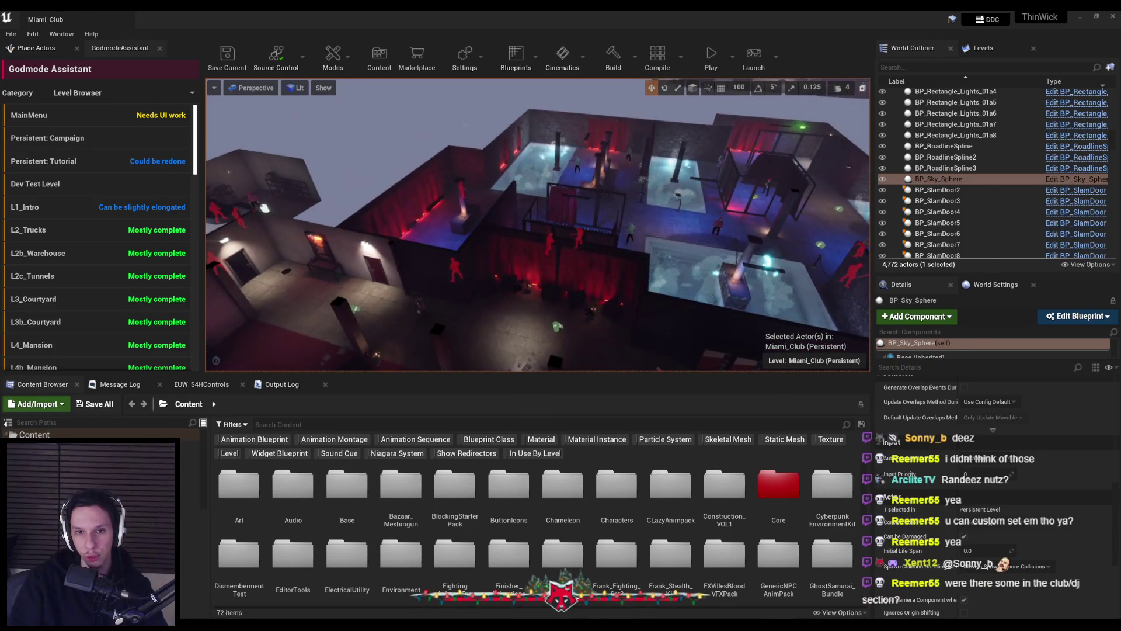
{"action": "left_click_drag", "start_coordinate": [587, 271], "coordinate": [587, 271]}
{"action": "left_click", "coordinate": [442, 176]}
{"action": "left_click_drag", "start_coordinate": [442, 176], "coordinate": [442, 177]}
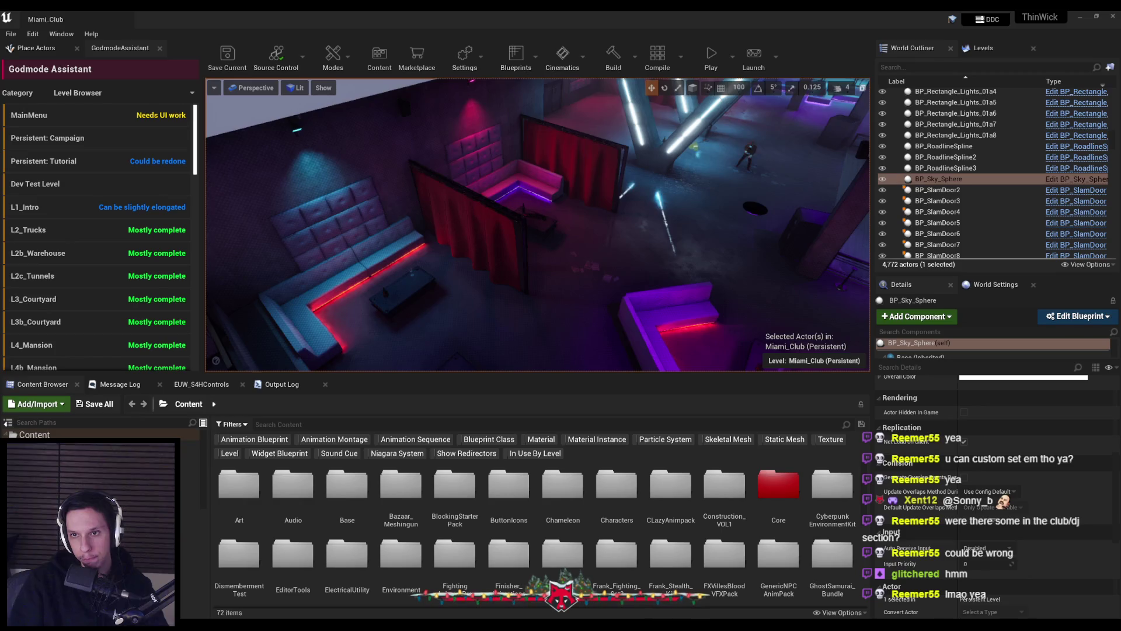
{"action": "left_click_drag", "start_coordinate": [443, 176], "coordinate": [442, 176]}
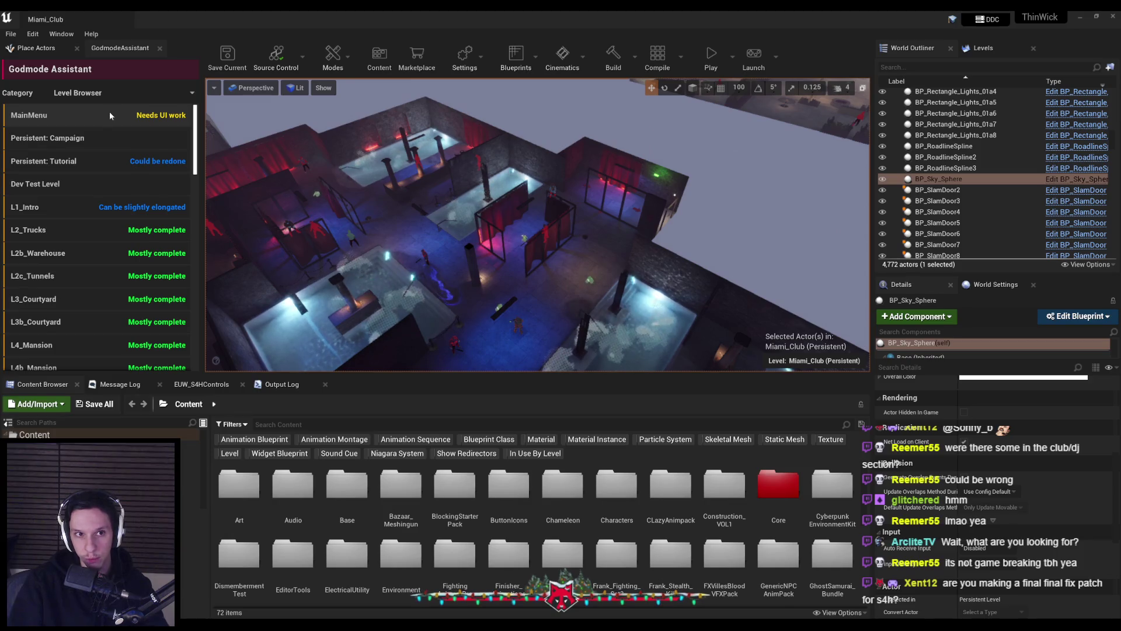
Step: Load the MainMenu level and fly through its basement room with the camera props
{"action": "double_click", "coordinate": [106, 114]}
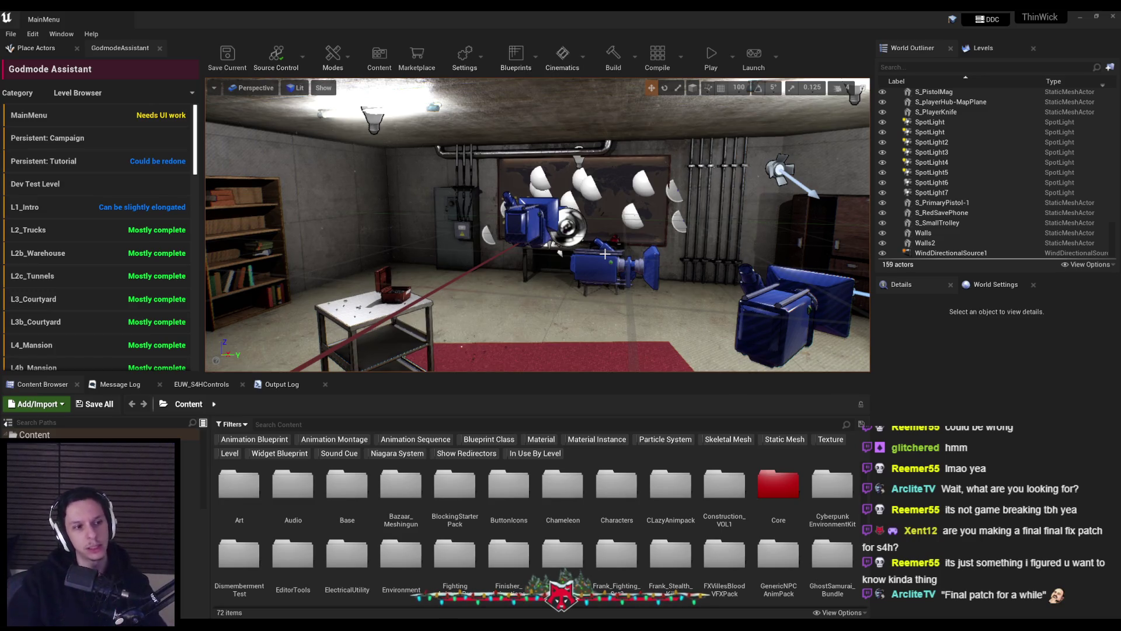
{"action": "key", "text": "w"}
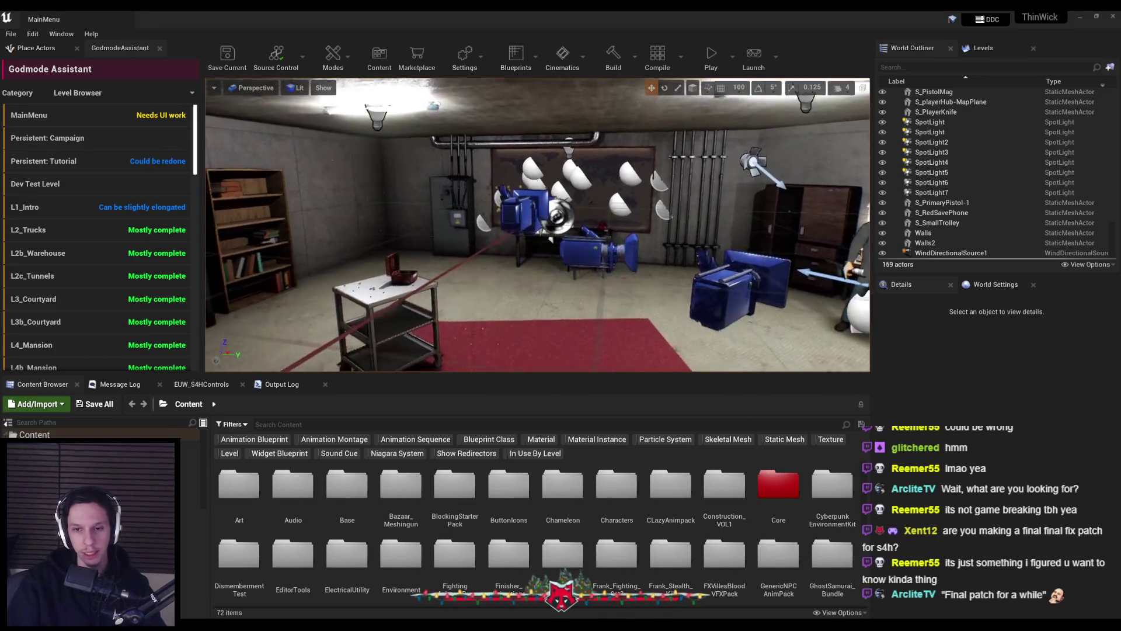
{"action": "key", "text": "d"}
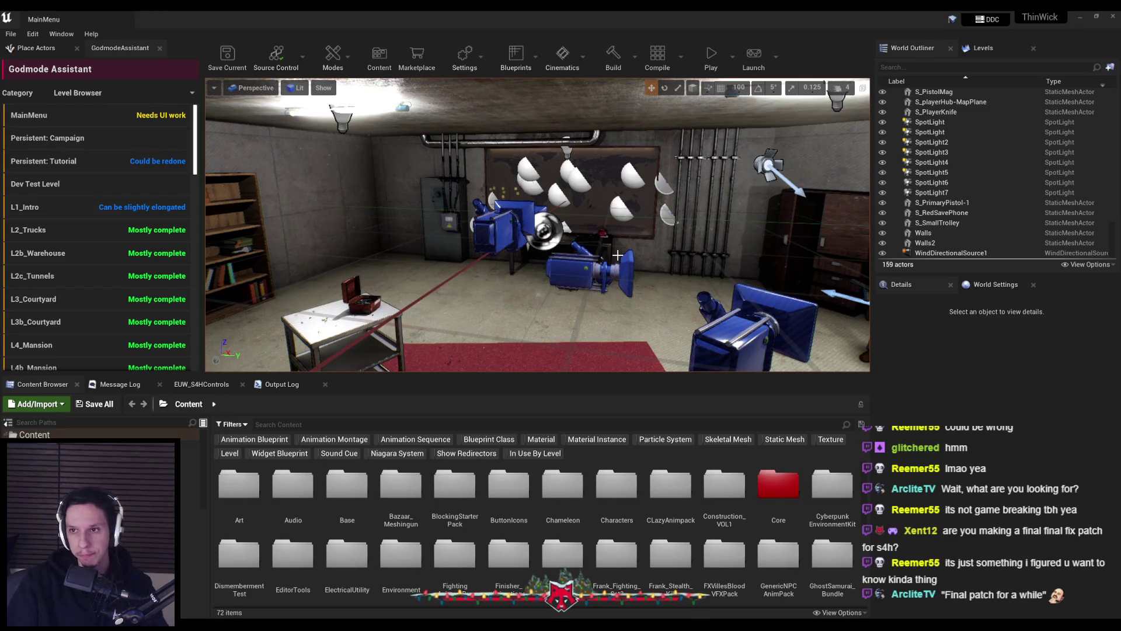
{"action": "key", "text": "s"}
{"action": "key", "text": "s"}
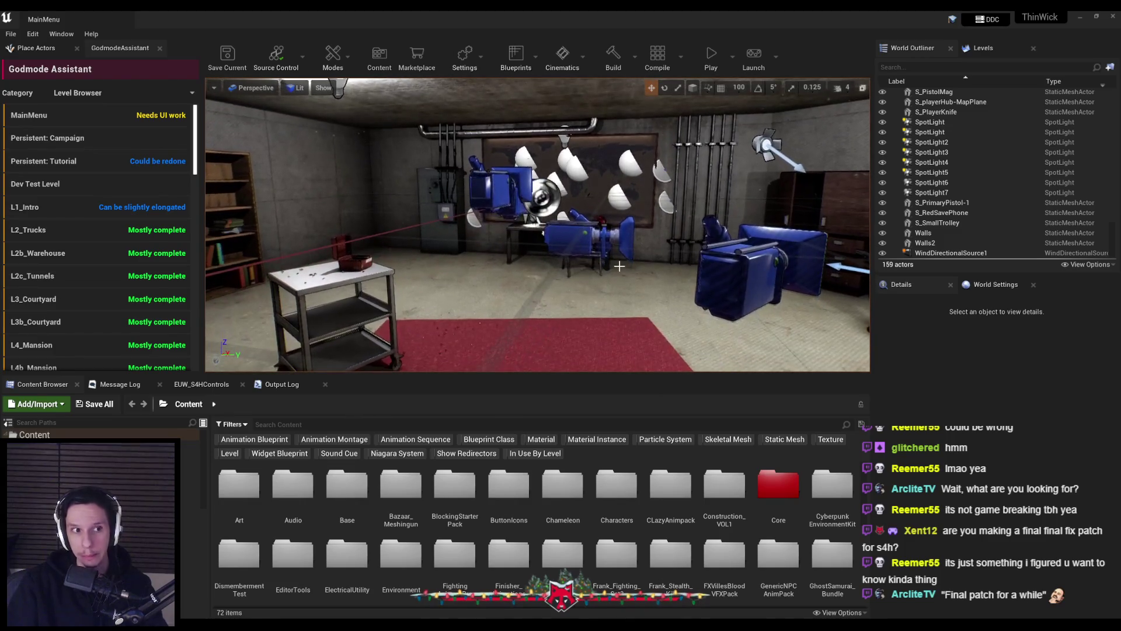
{"action": "key", "text": "s"}
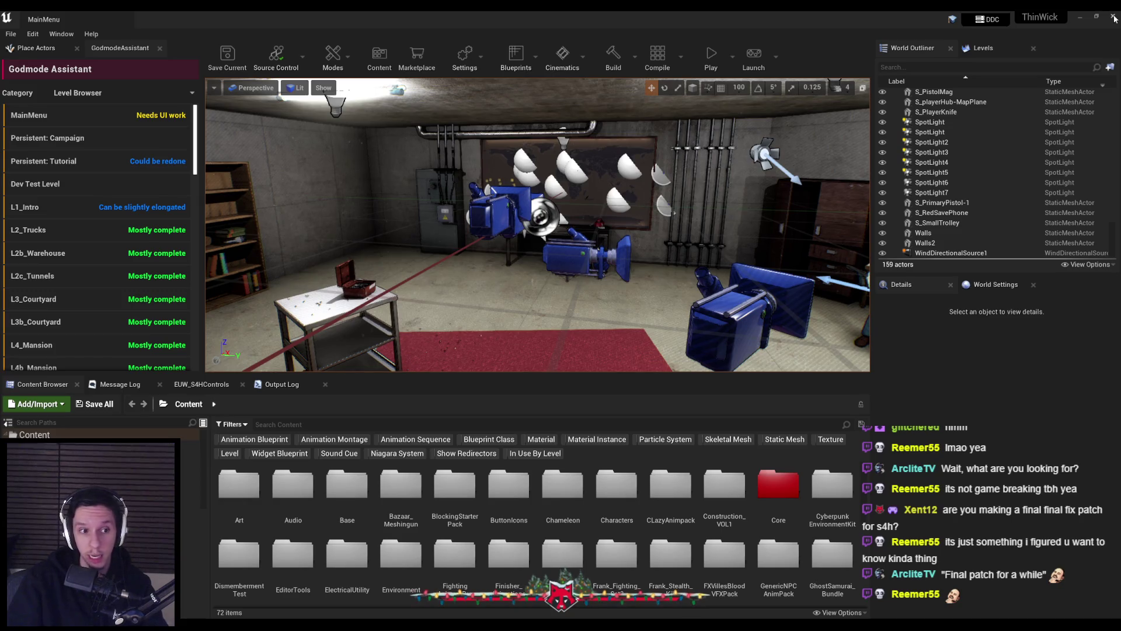
Step: Close the Unreal Editor window, returning to Rider
{"action": "left_click", "coordinate": [1114, 19]}
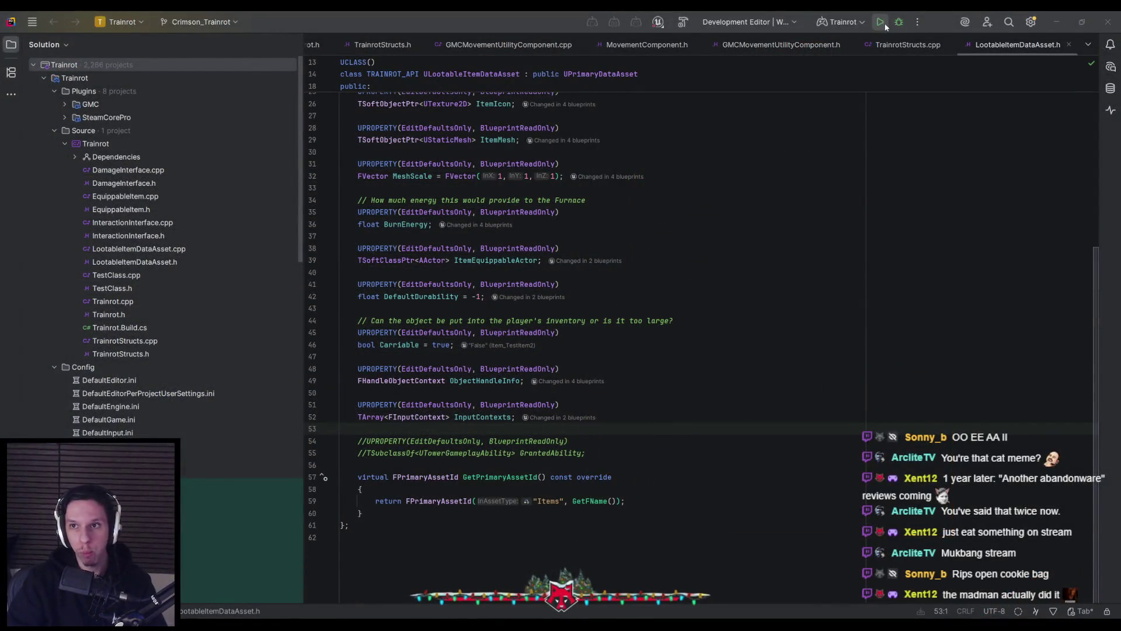
Step: Build the Trainrot project from Rider's toolbar and launch Unreal Editor
{"action": "left_click", "coordinate": [884, 23]}
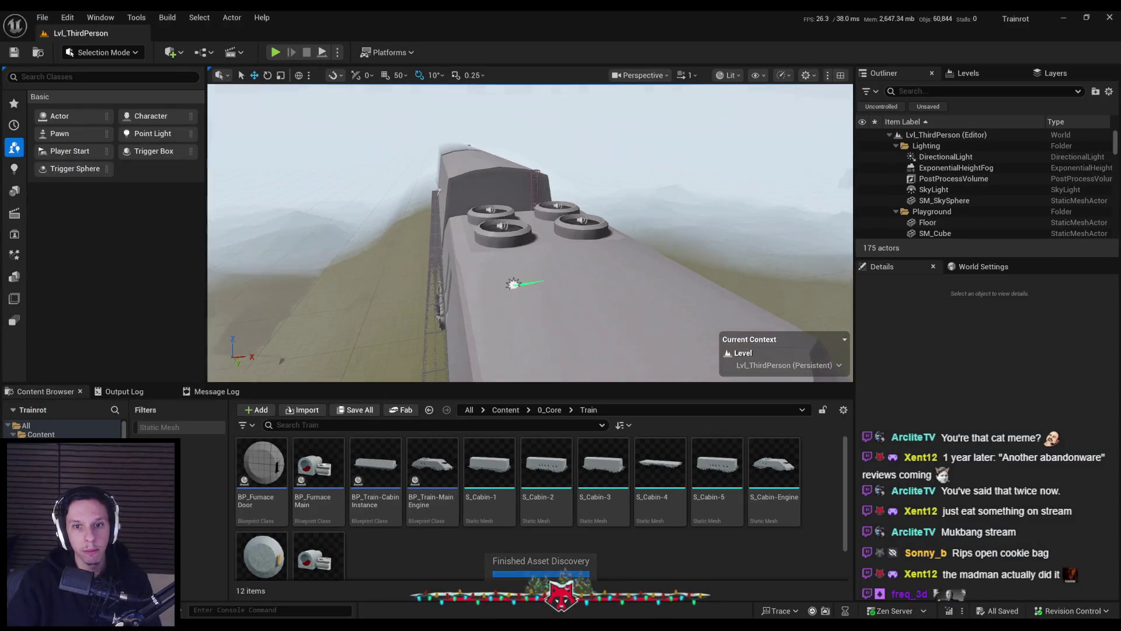
Step: Fly the viewport camera toward the smoking roof vents and start a Play-in-Editor session
{"action": "scroll", "coordinate": [508, 237], "scroll_direction": "up", "scroll_amount": 1}
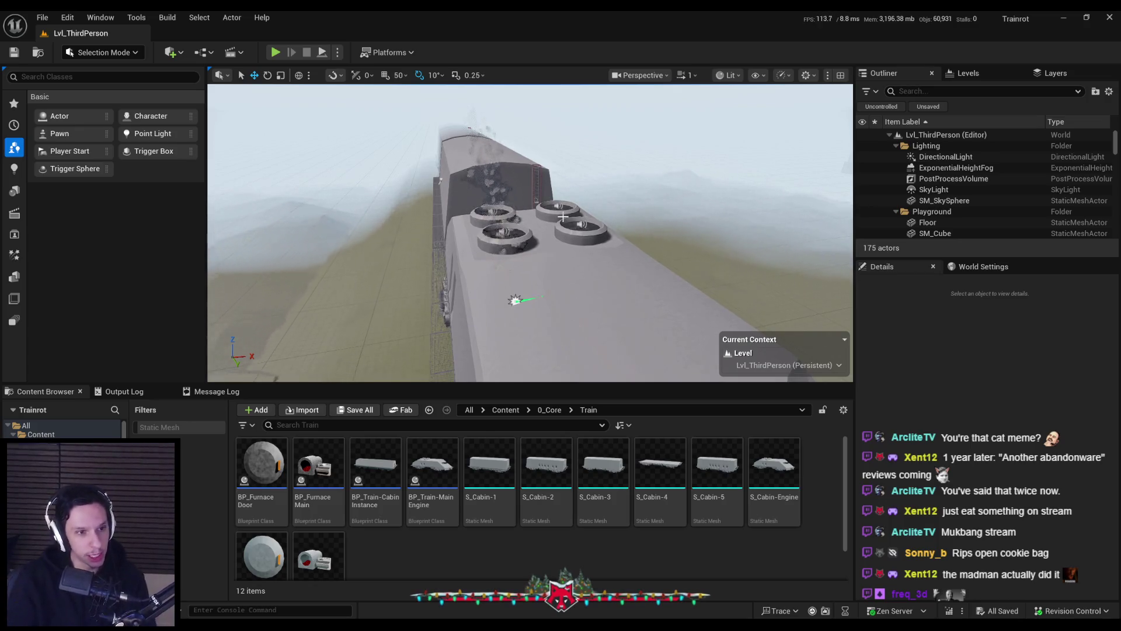
{"action": "scroll", "coordinate": [562, 214], "scroll_direction": "up", "scroll_amount": 3}
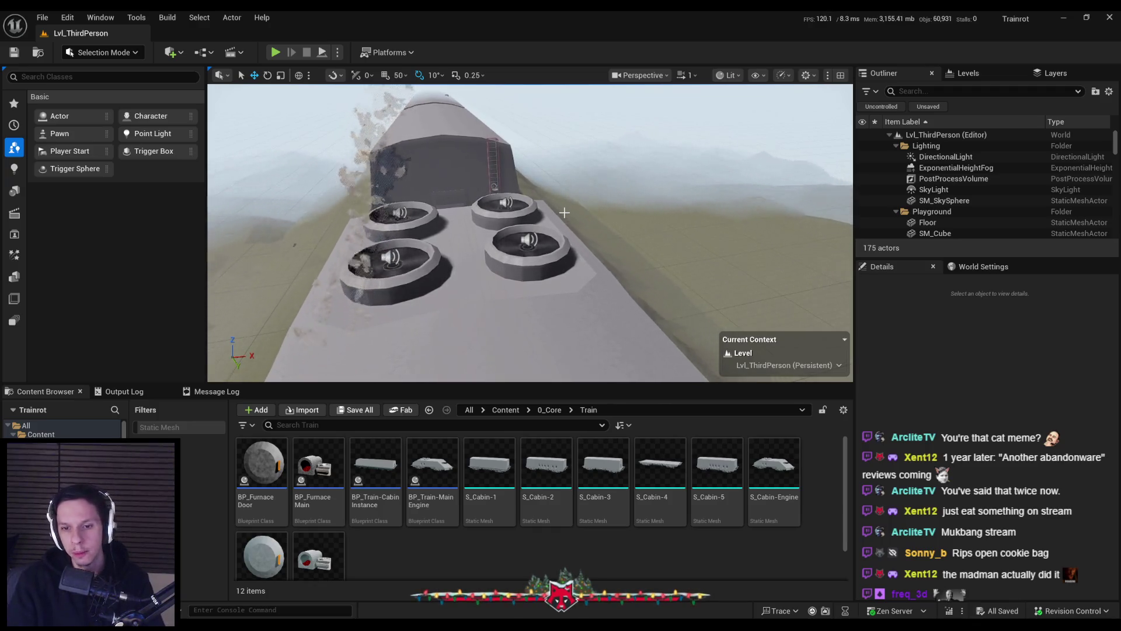
{"action": "left_click", "coordinate": [277, 52]}
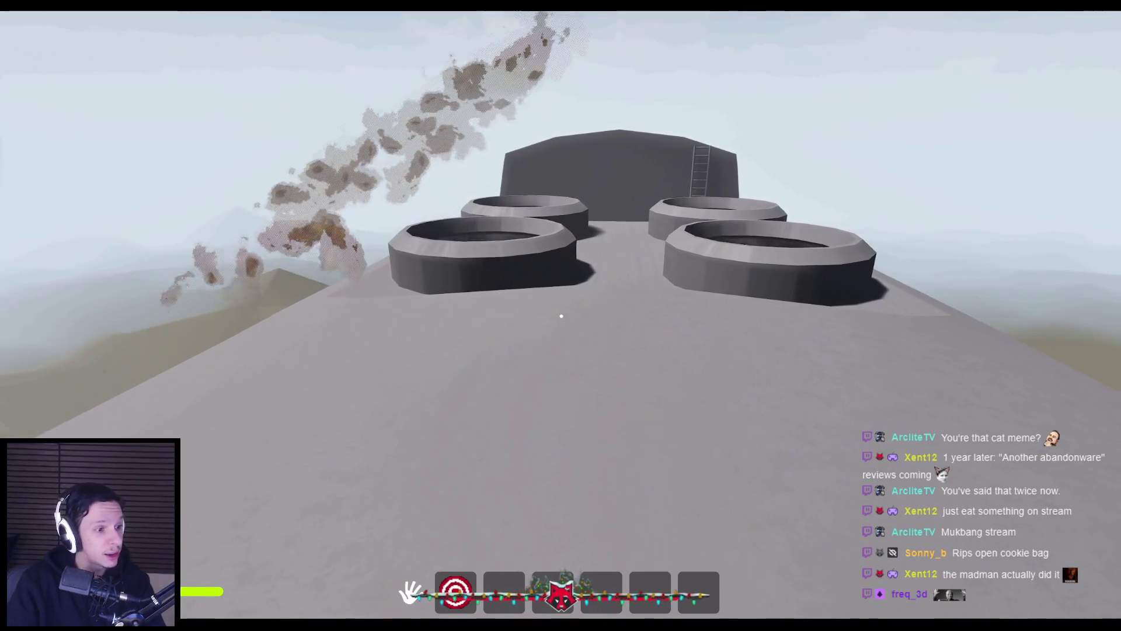
Step: Walk along the roof past the vents, drop into the interior room, and pick up the extinguisher
{"action": "key", "text": "shift+w"}
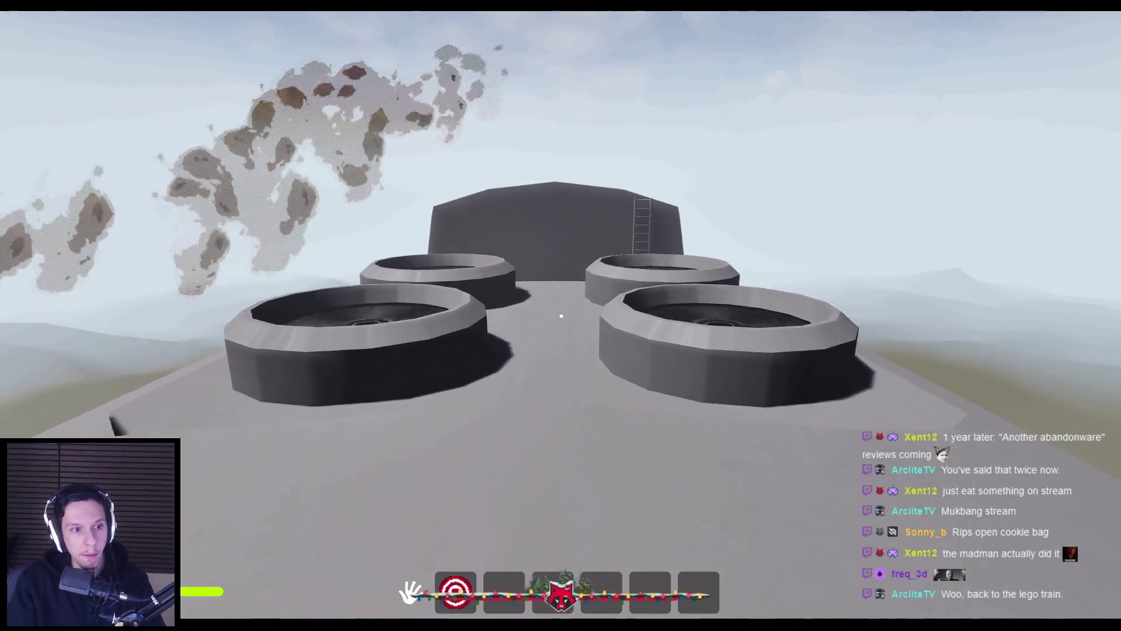
{"action": "key", "text": "w"}
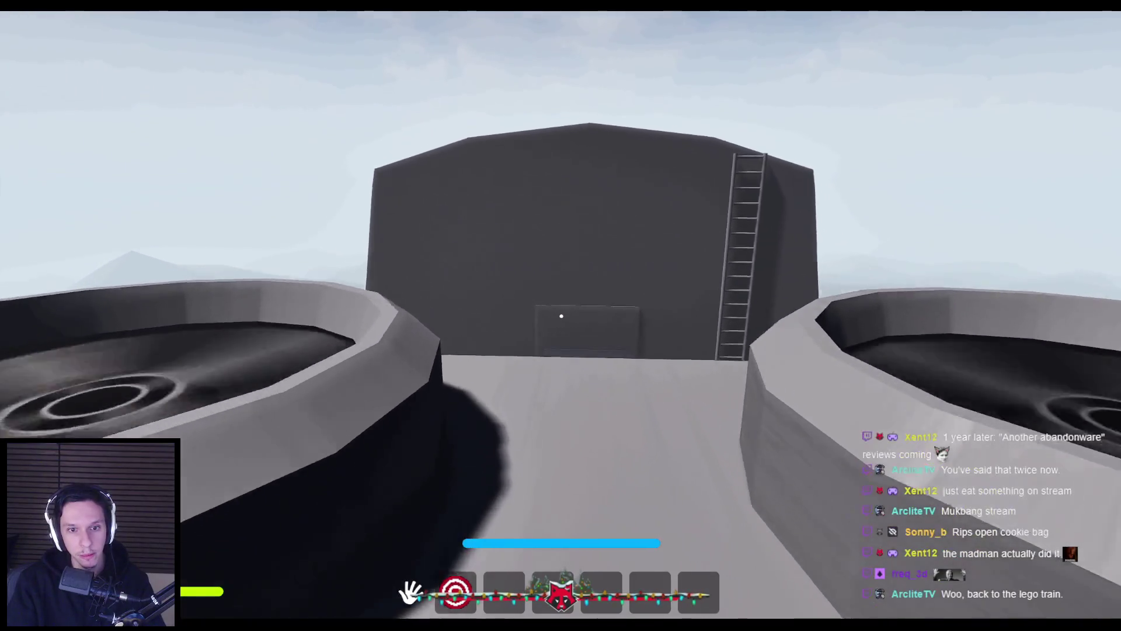
{"action": "key", "text": "w"}
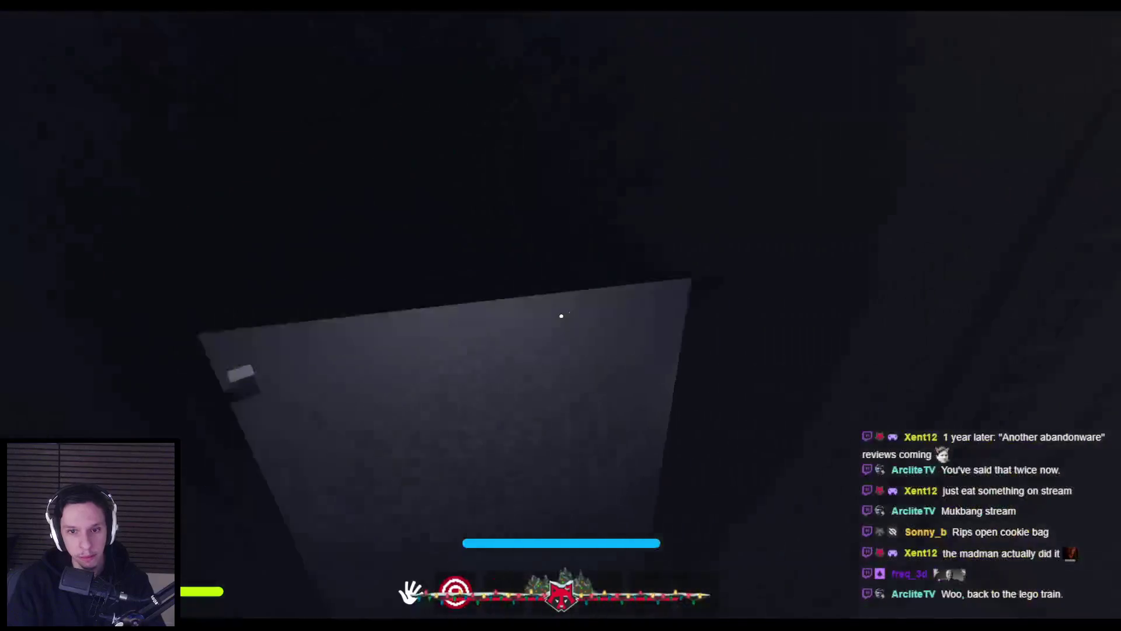
{"action": "key", "text": "w"}
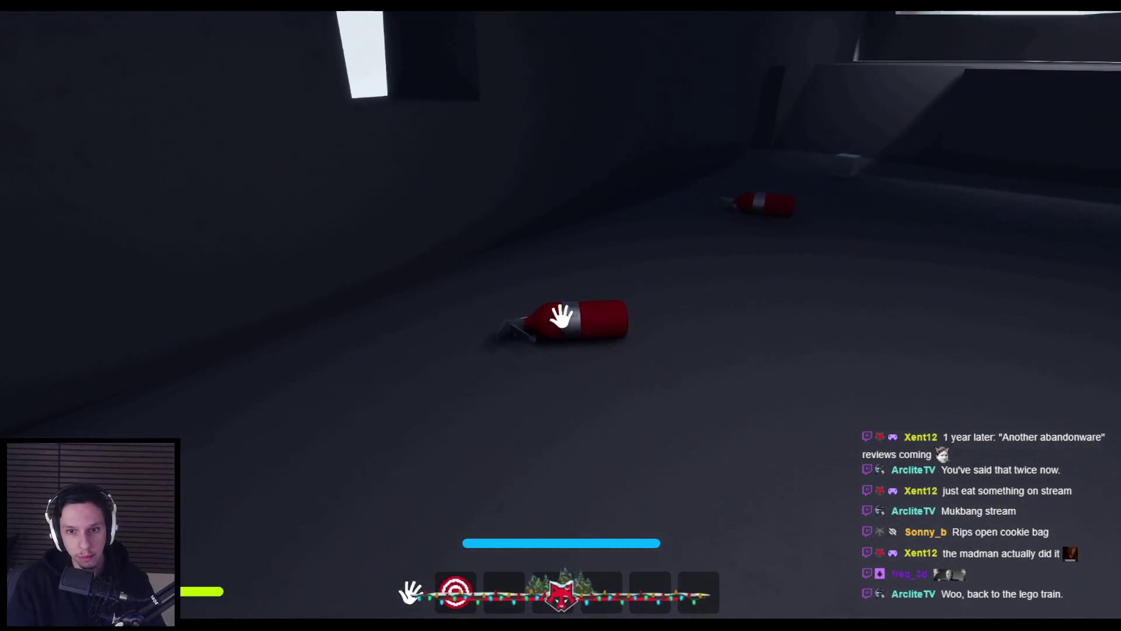
{"action": "key", "text": "w"}
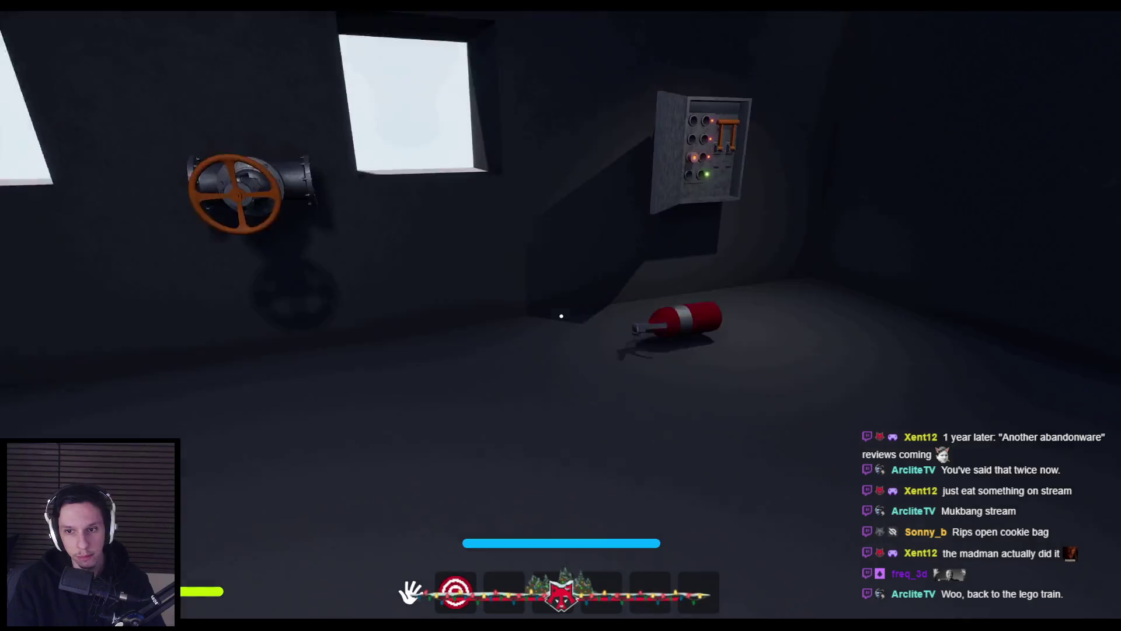
{"action": "key", "text": "e"}
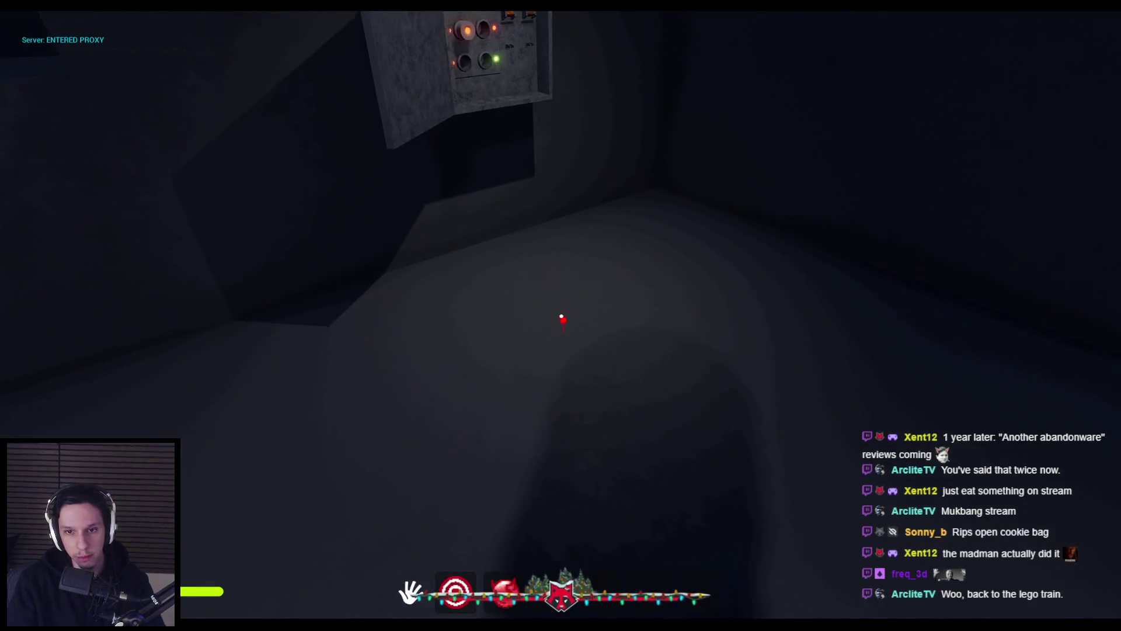
Step: Approach the round furnace door, then spray and shake the fire extinguisher
{"action": "key", "text": "w"}
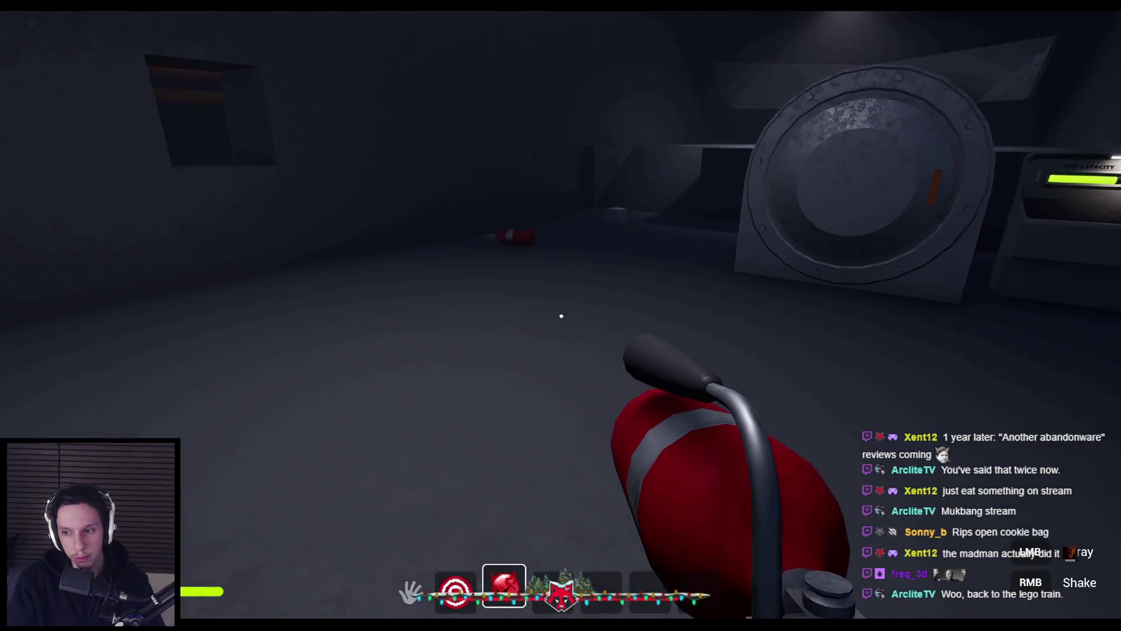
{"action": "left_click", "coordinate": [561, 316]}
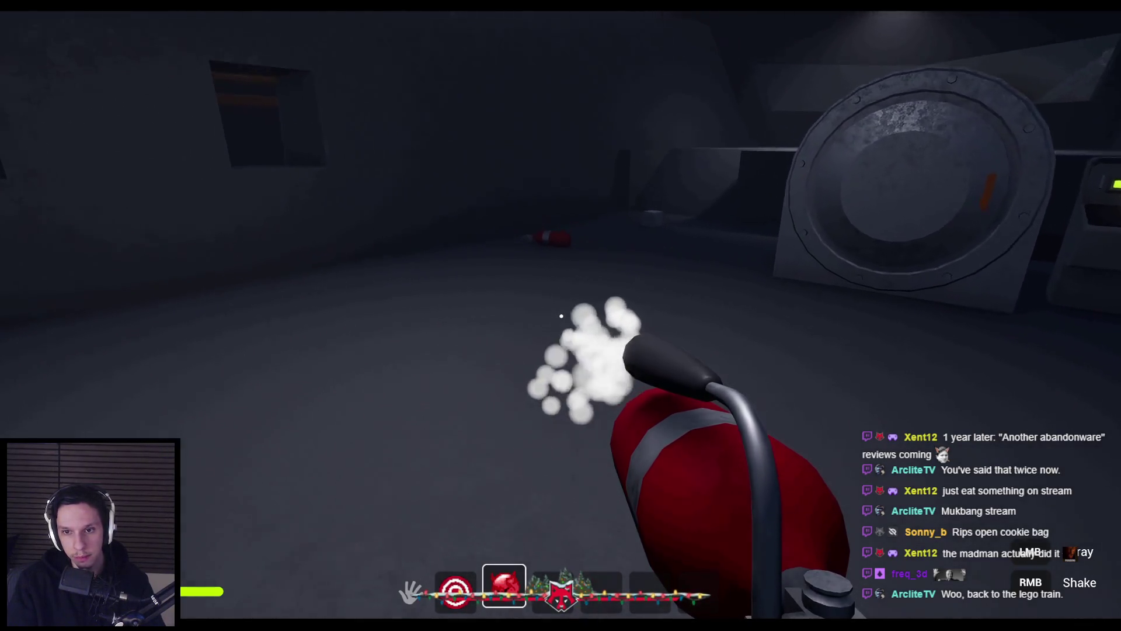
{"action": "right_click", "coordinate": [562, 315]}
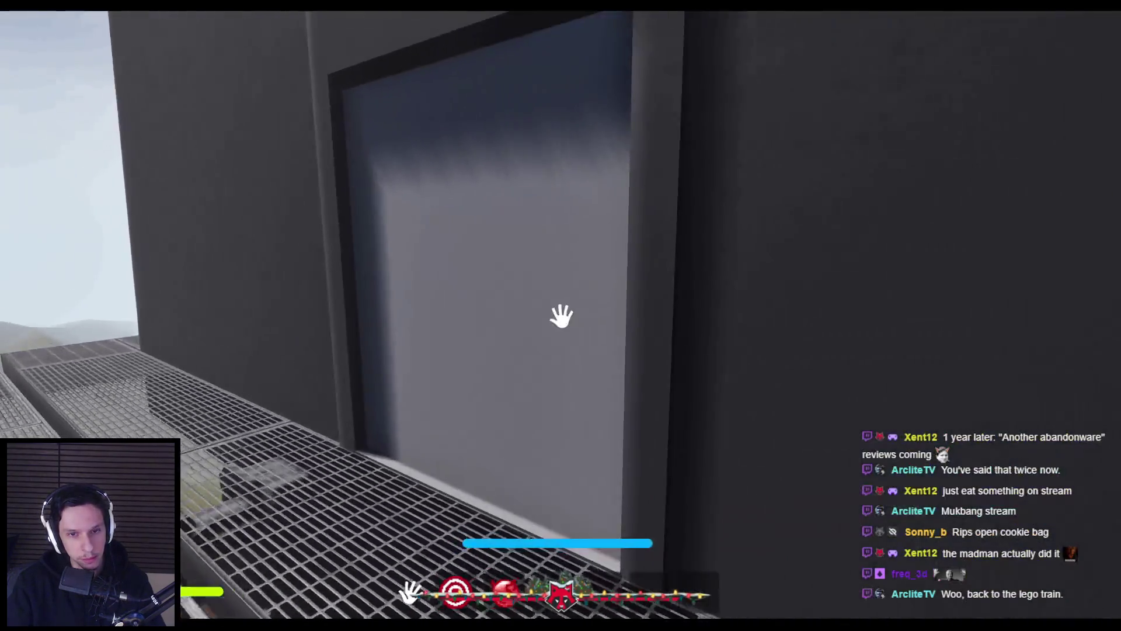
Step: Open the grey door, check the corridor toward the fire, and return to the grated walkway
{"action": "left_click", "coordinate": [562, 316]}
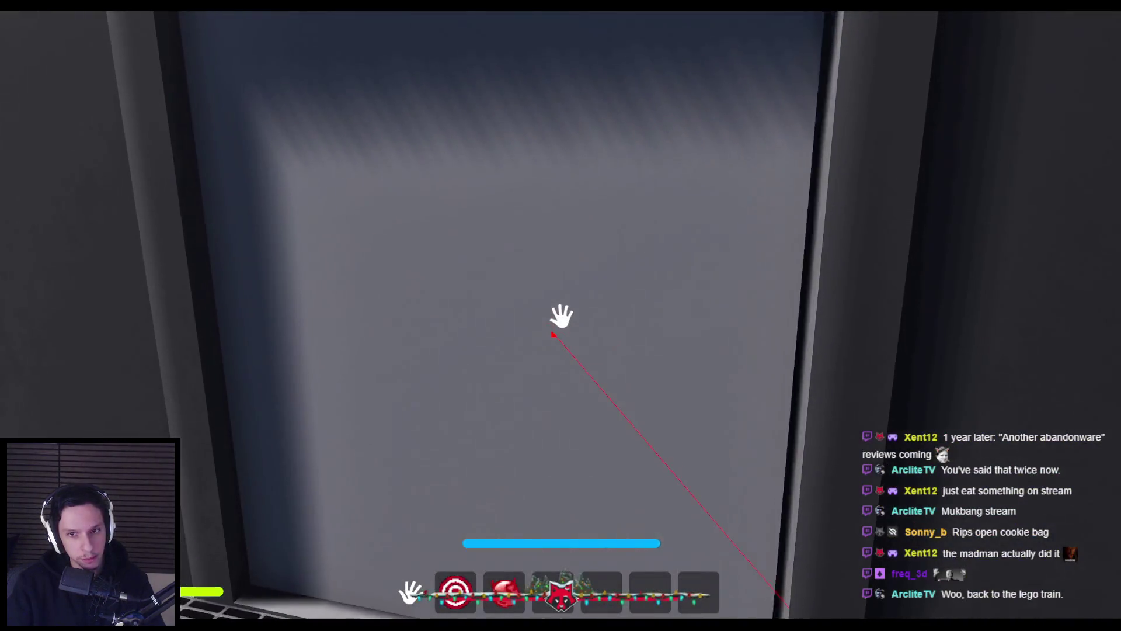
{"action": "key", "text": "w"}
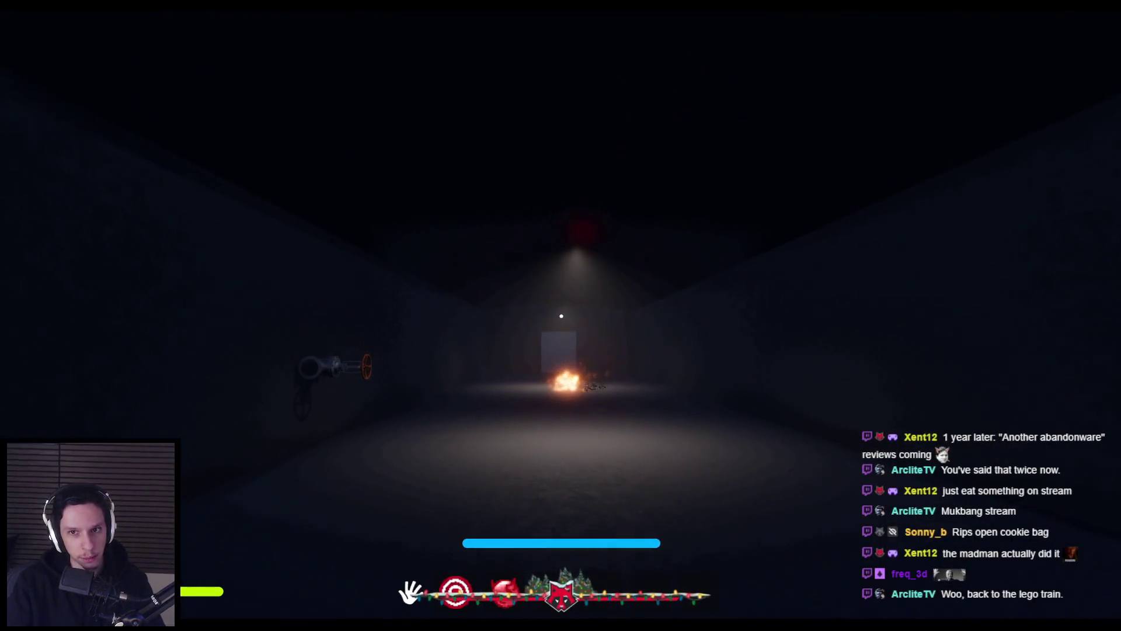
{"action": "key", "text": "w"}
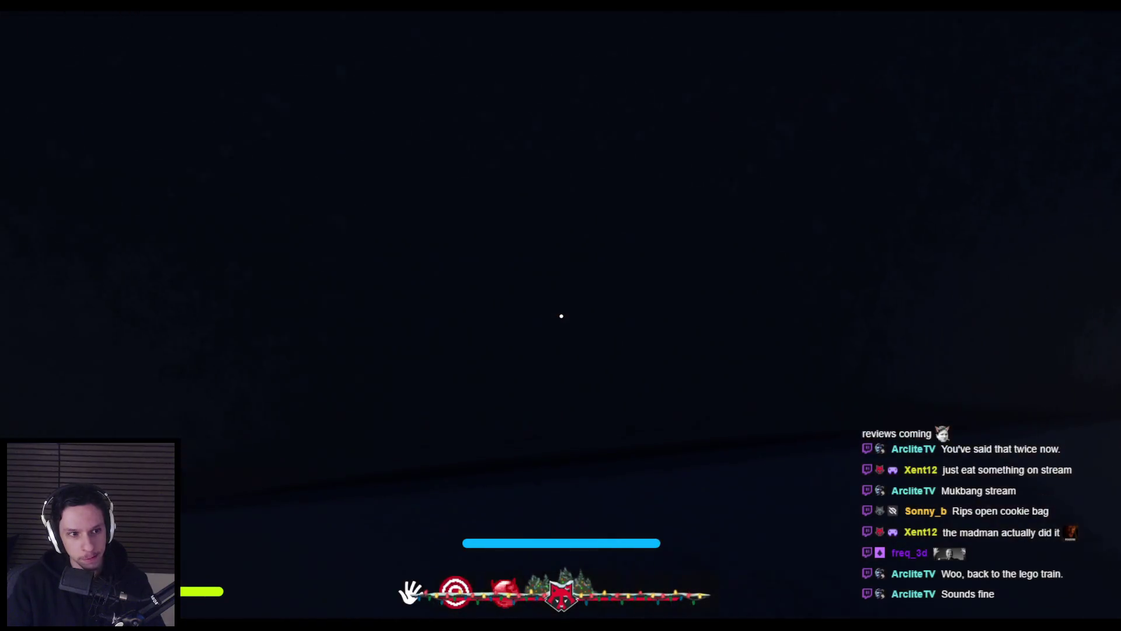
{"action": "mouse_move", "coordinate": [561, 316]}
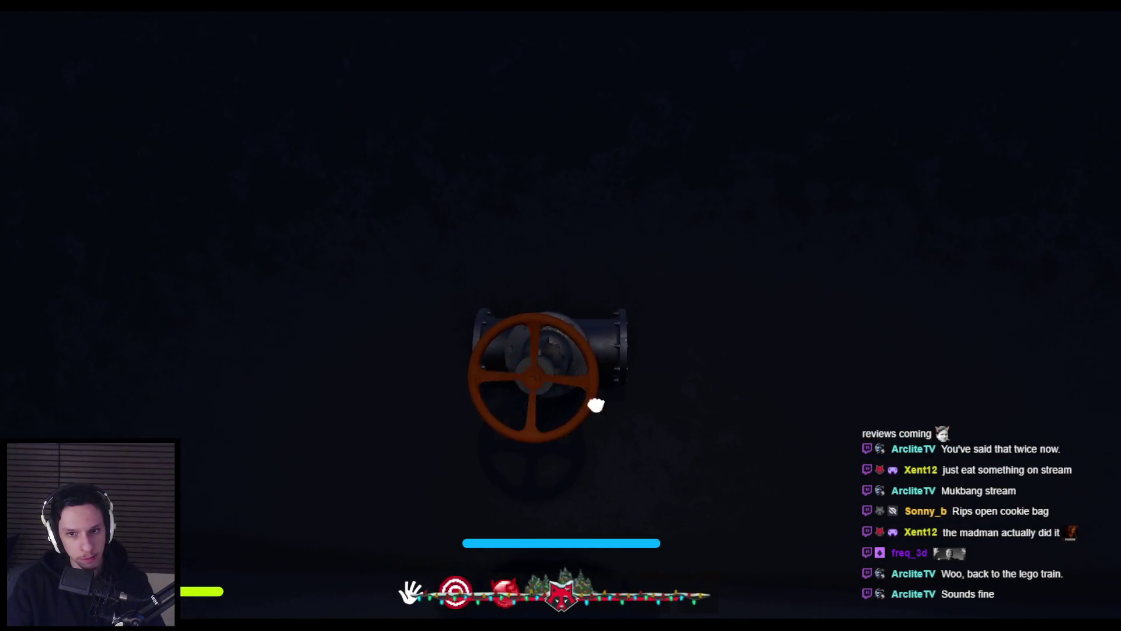
{"action": "key", "text": "w"}
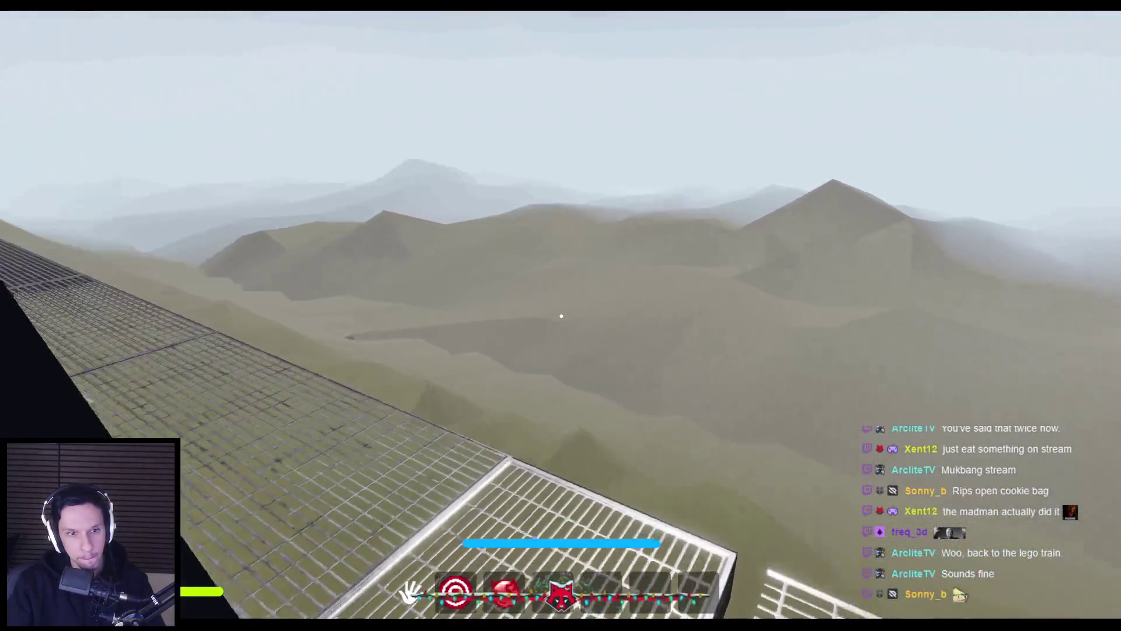
Step: In the fuse room, press the fuse button so it glows green and pull the orange lever down
{"action": "key", "text": "w"}
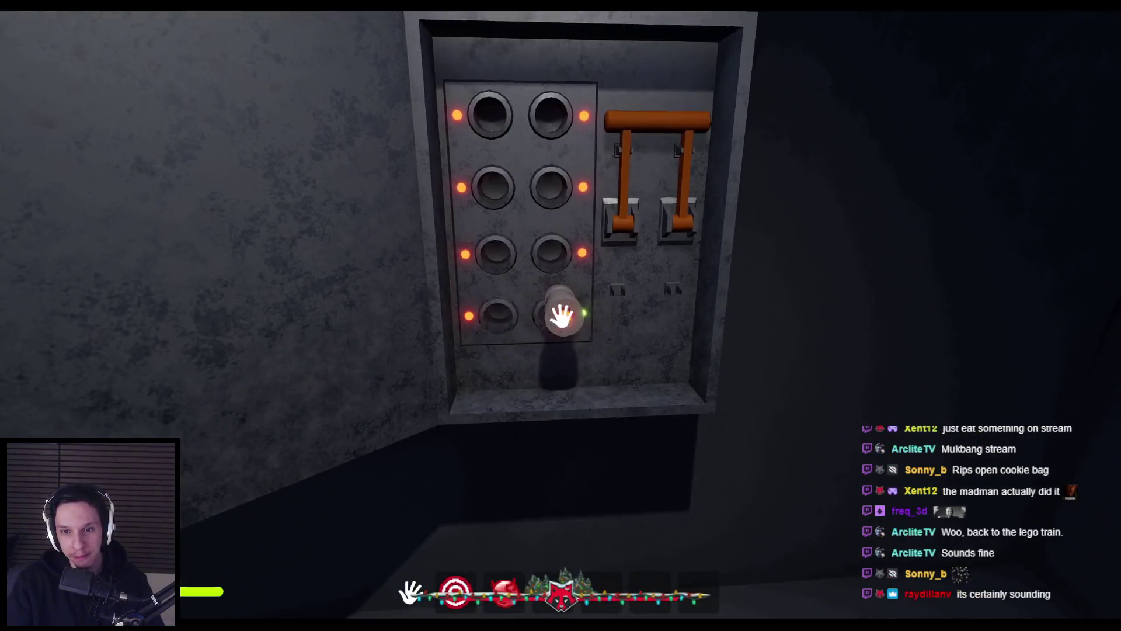
{"action": "left_click", "coordinate": [562, 315]}
{"action": "left_click_drag", "start_coordinate": [561, 316], "coordinate": [591, 421]}
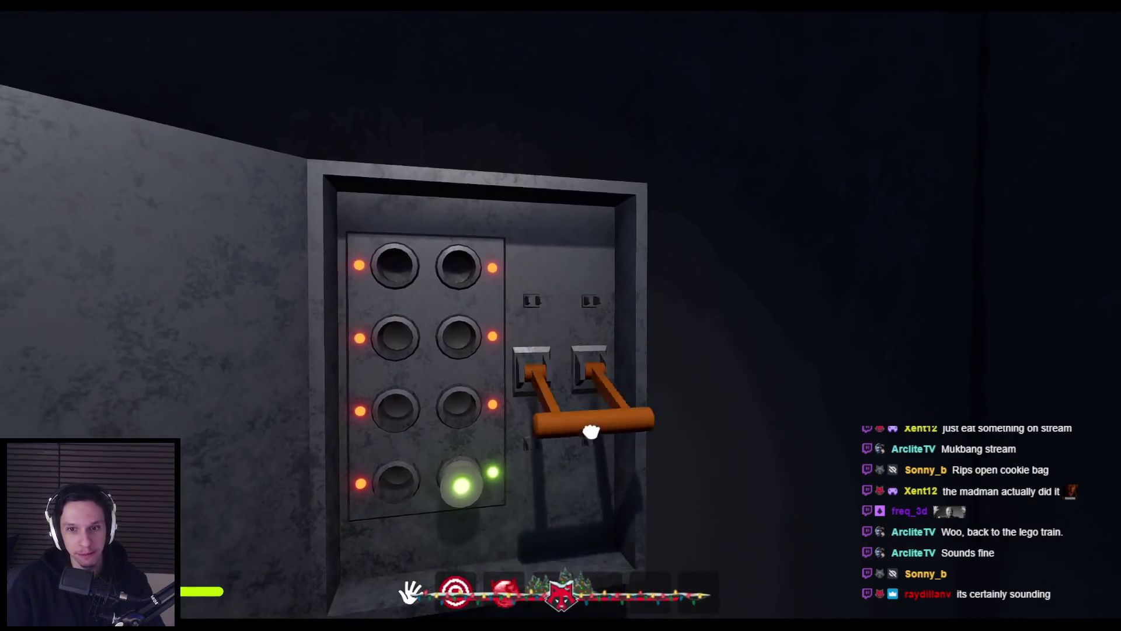
{"action": "key", "text": "w"}
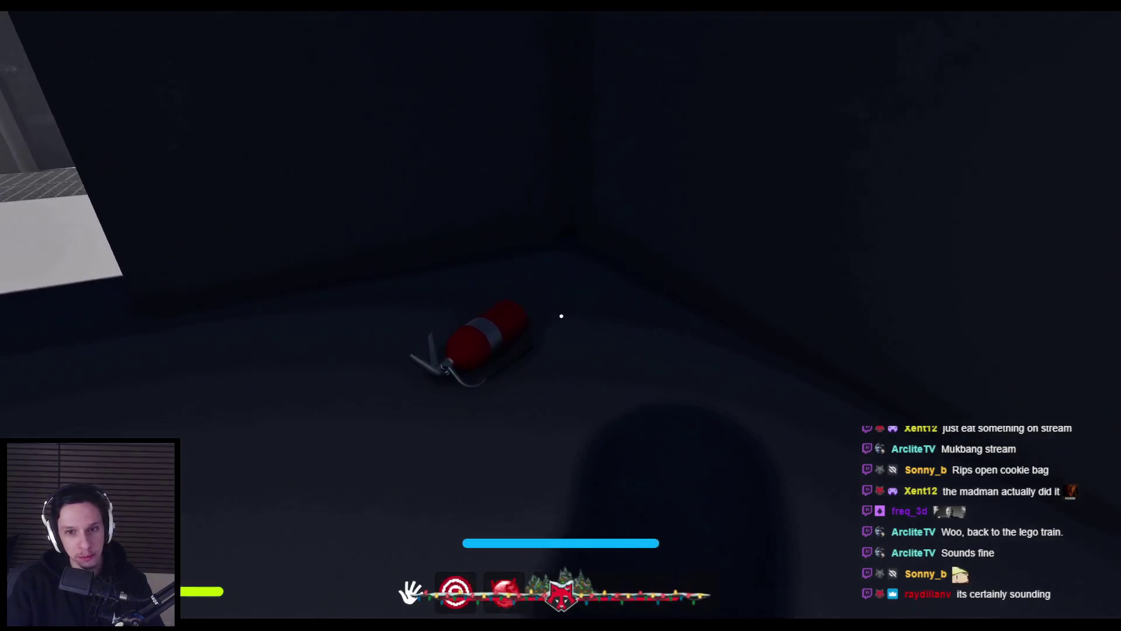
Step: Pick up and spray the extinguisher, scroll to the next hotbar slot, then walk back outside
{"action": "key", "text": "e"}
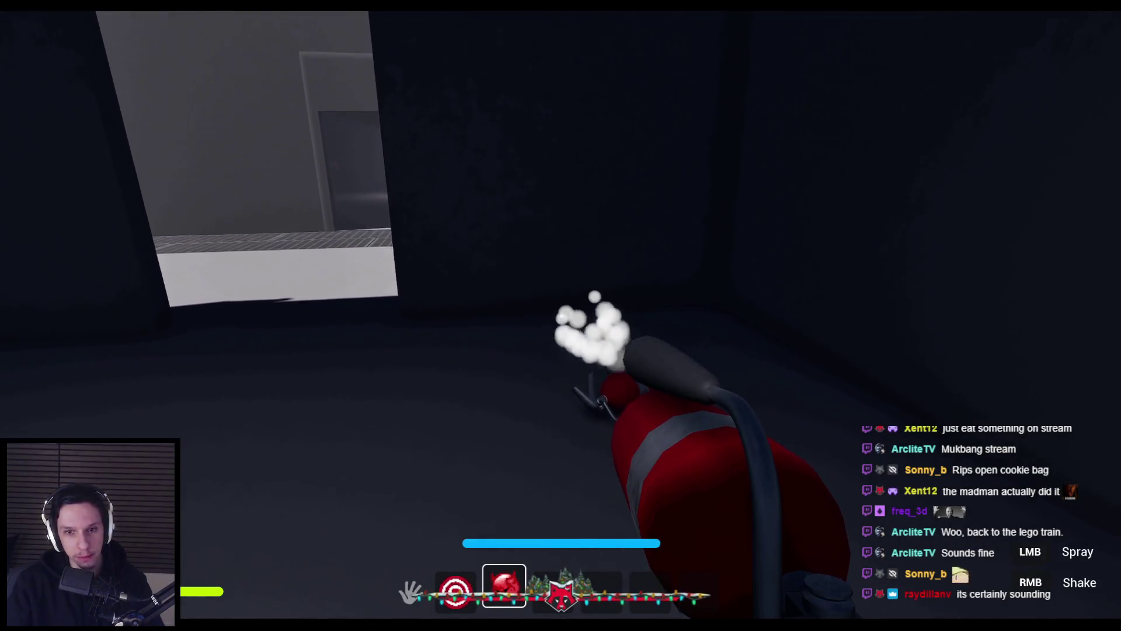
{"action": "left_click_drag", "start_coordinate": [561, 316], "coordinate": [562, 316]}
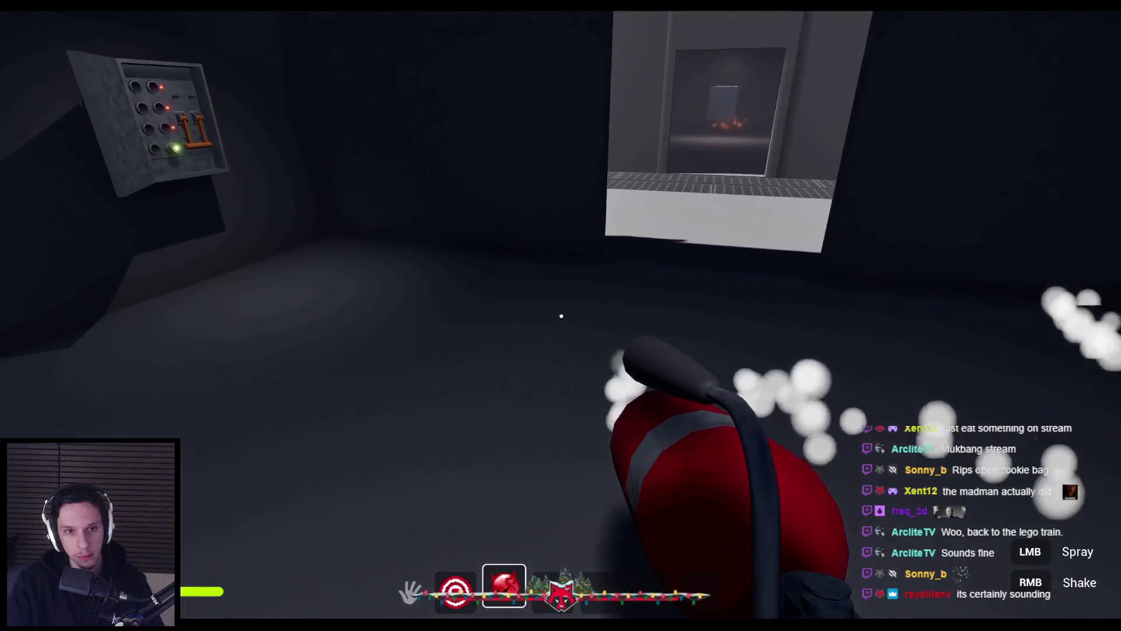
{"action": "key", "text": "w"}
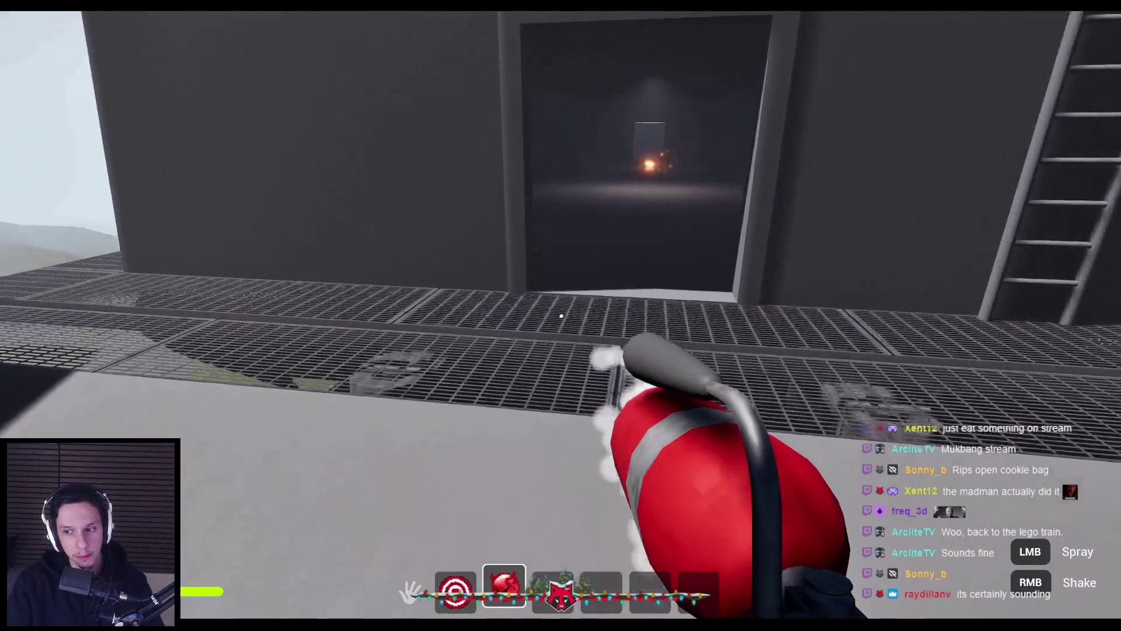
{"action": "key", "text": "w"}
{"action": "scroll", "coordinate": [562, 316], "scroll_direction": "down", "scroll_amount": 1}
{"action": "key", "text": "w"}
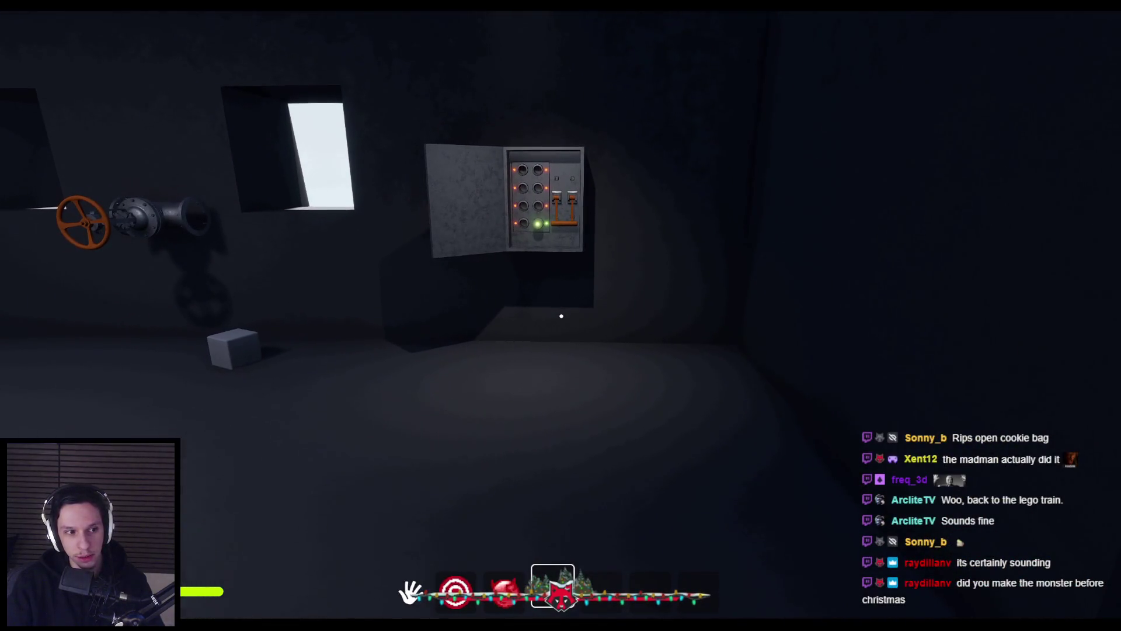
{"action": "key", "text": "w"}
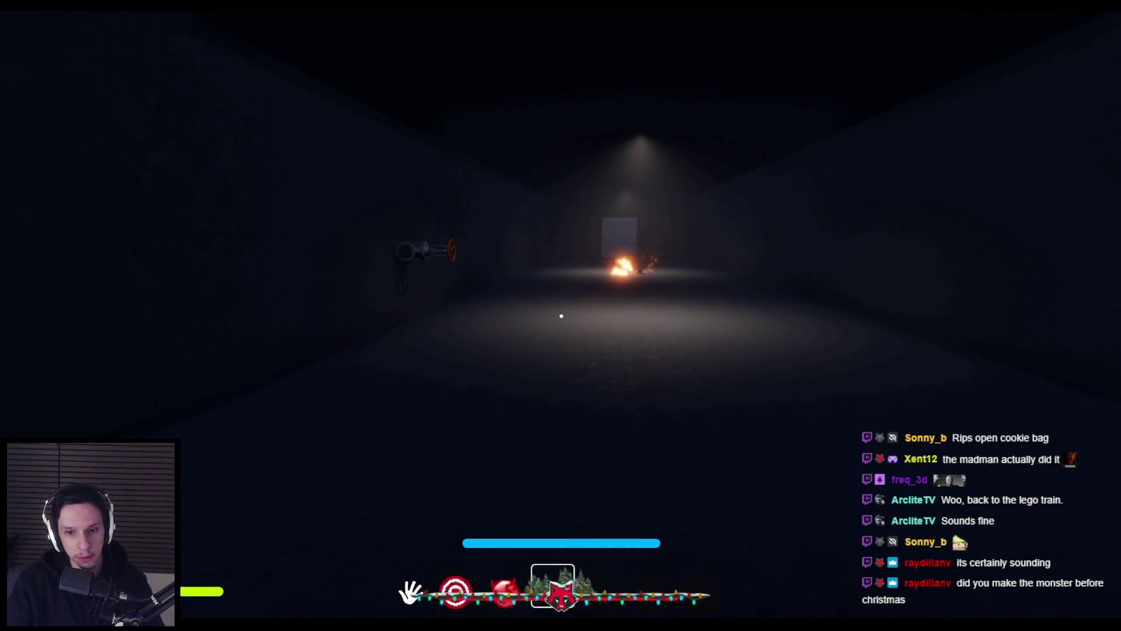
Step: Walk along the grating, open the side door, and cross the dark seating car
{"action": "key", "text": "s"}
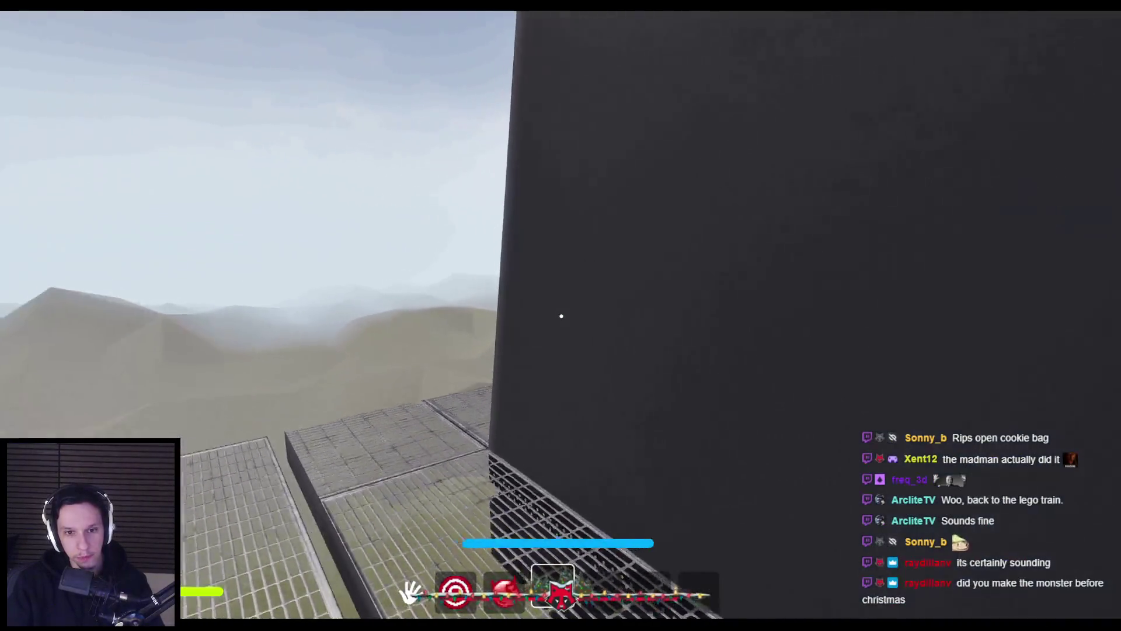
{"action": "key", "text": "w"}
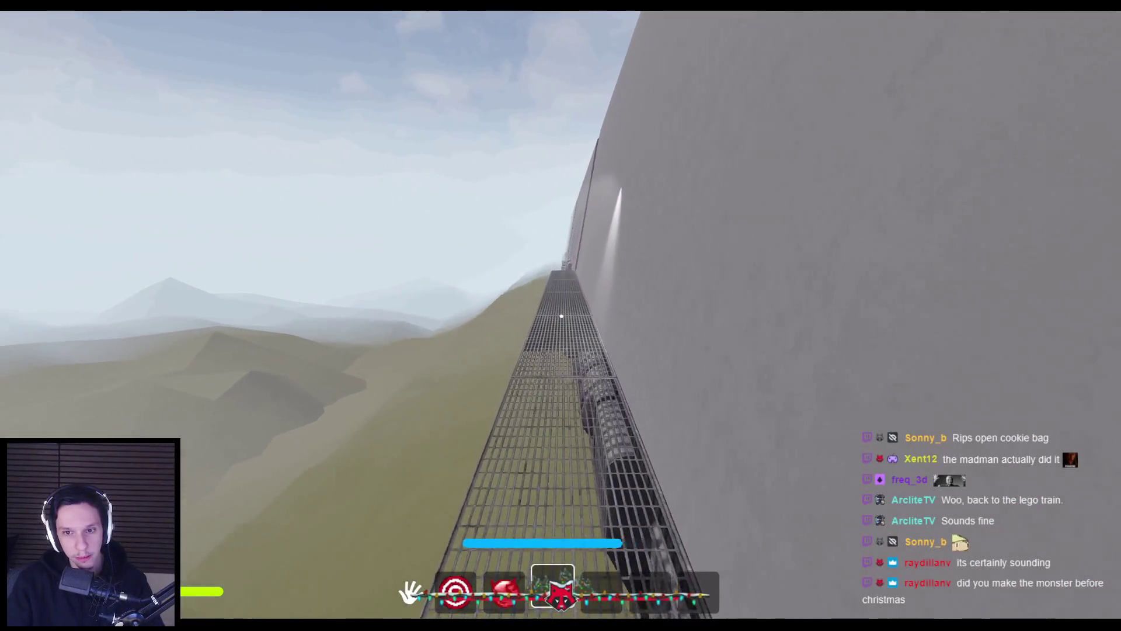
{"action": "key", "text": "w"}
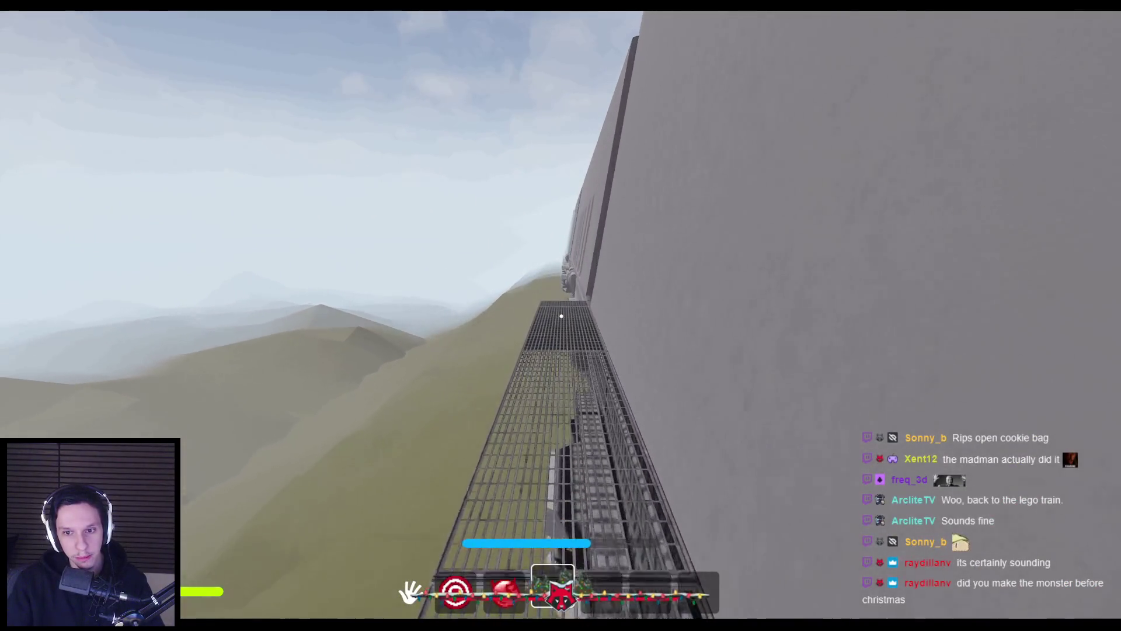
{"action": "key", "text": "w"}
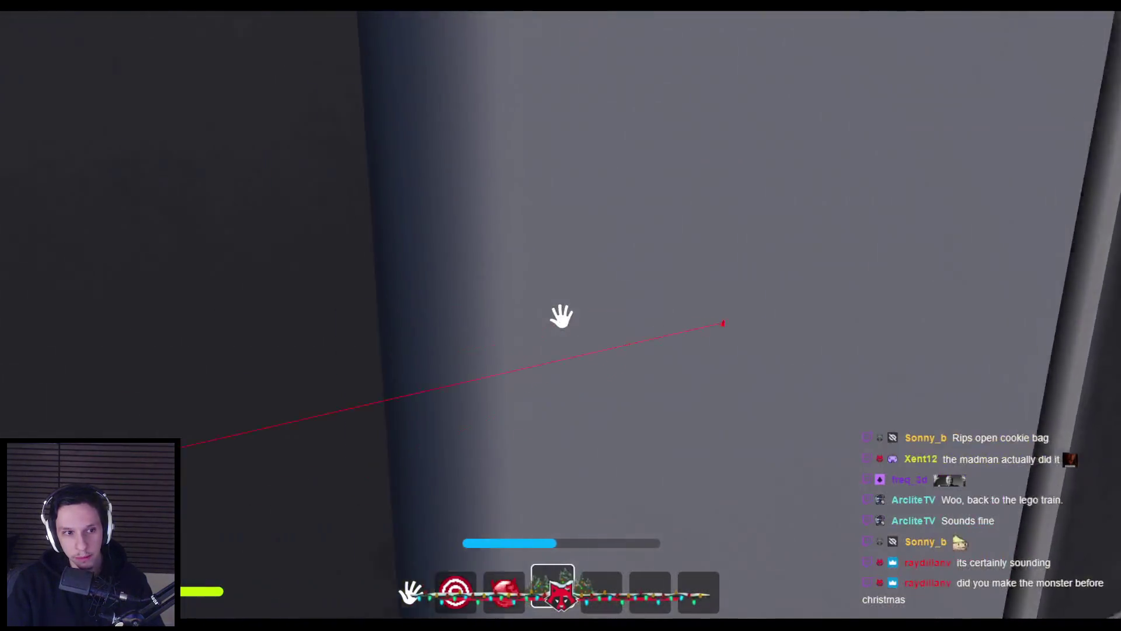
{"action": "left_click", "coordinate": [562, 316]}
{"action": "key", "text": "w"}
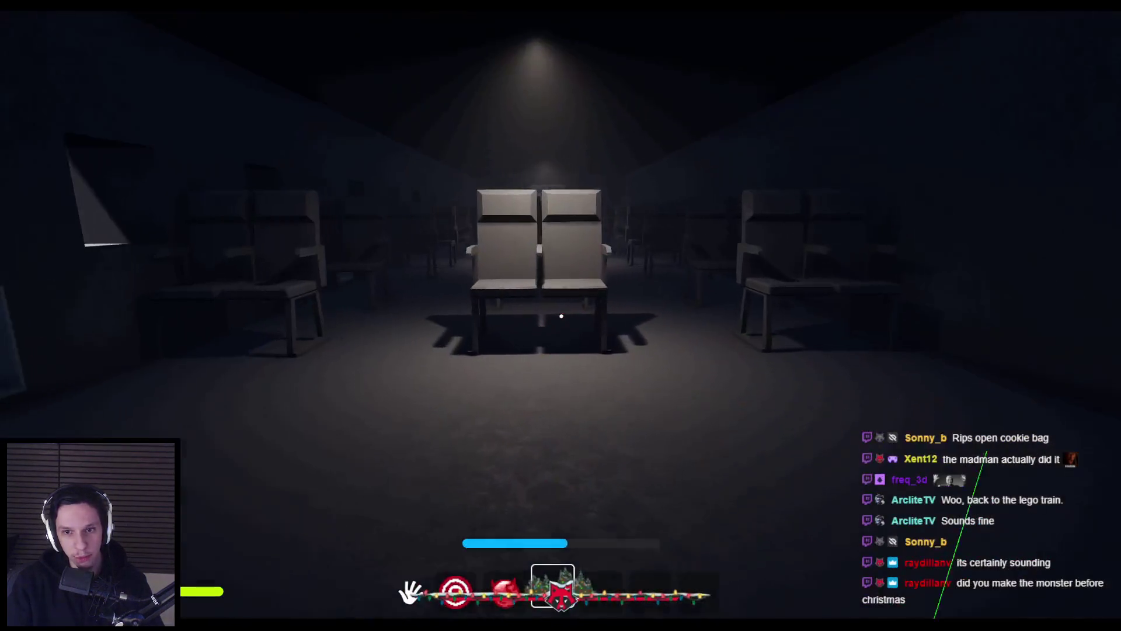
{"action": "key", "text": "w"}
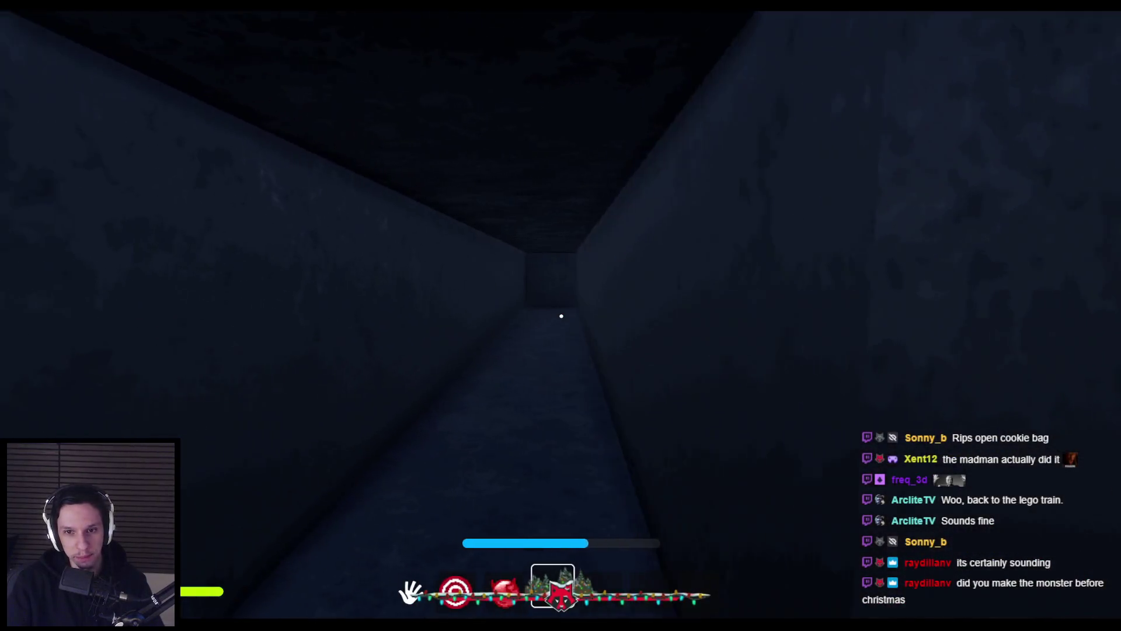
{"action": "key", "text": "w"}
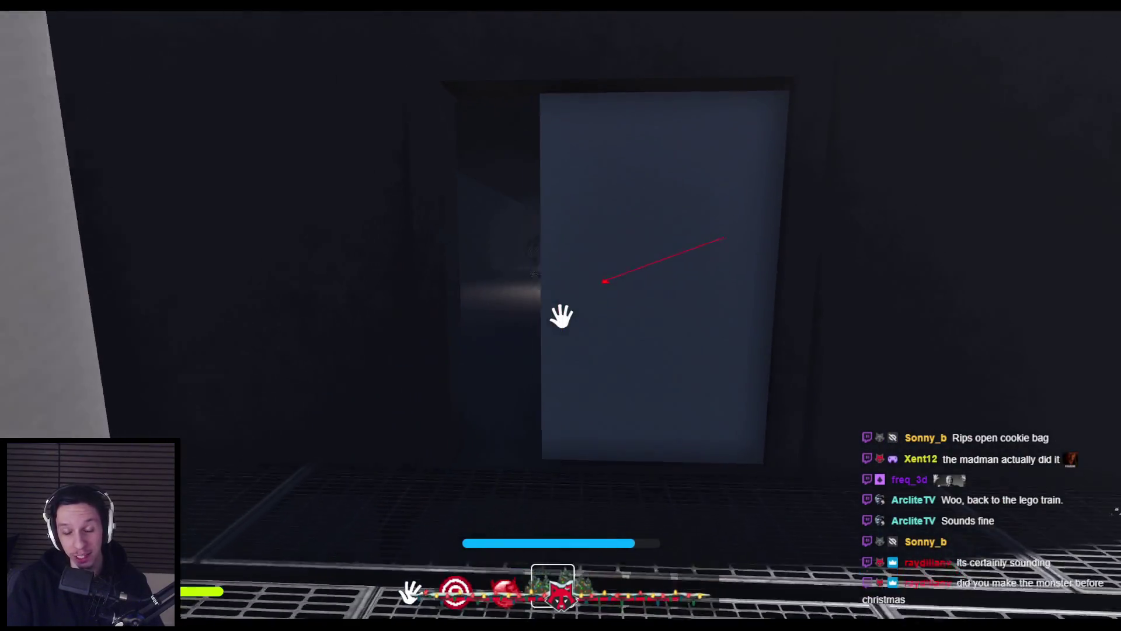
Step: Open the furnace room door and walk past the fire and valve to the vault-door room
{"action": "left_click", "coordinate": [562, 316]}
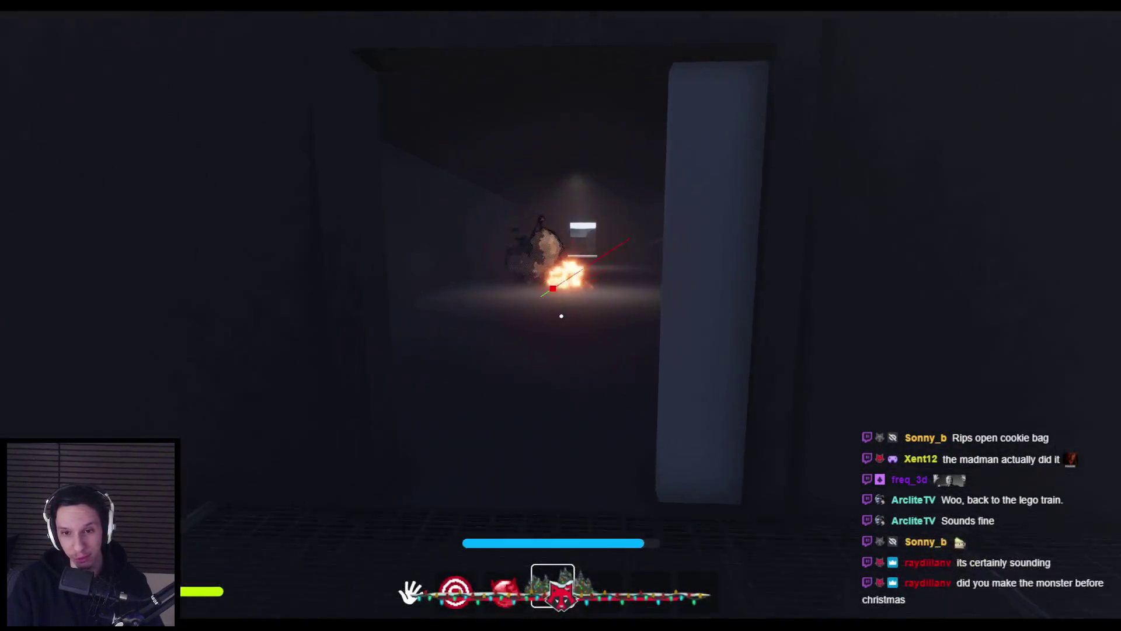
{"action": "key", "text": "w"}
{"action": "key", "text": "w"}
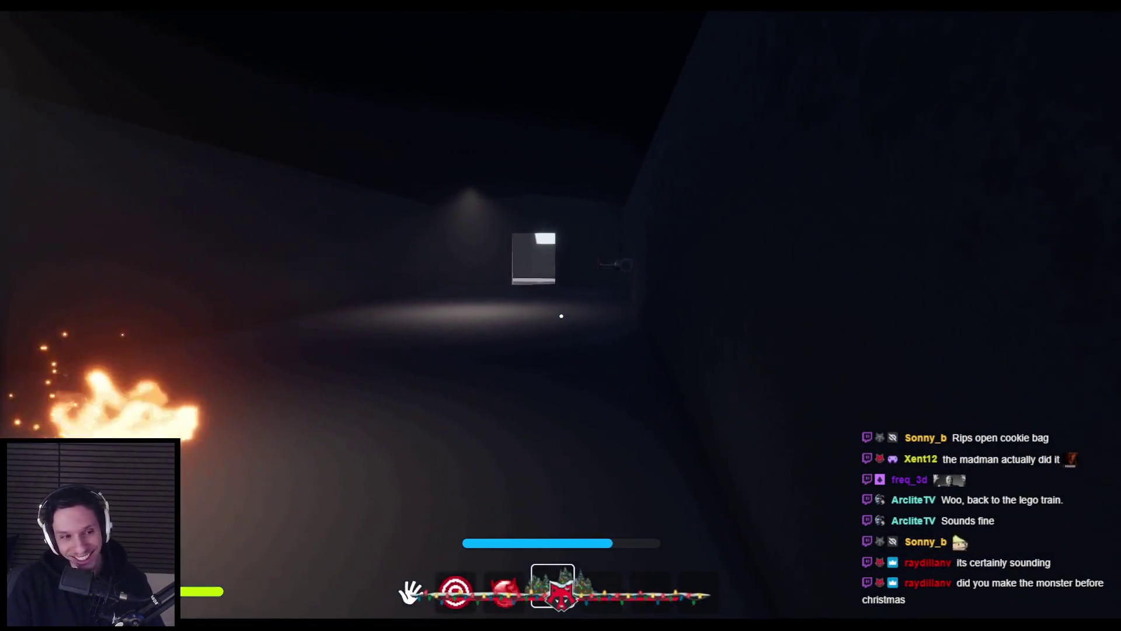
{"action": "key", "text": "w"}
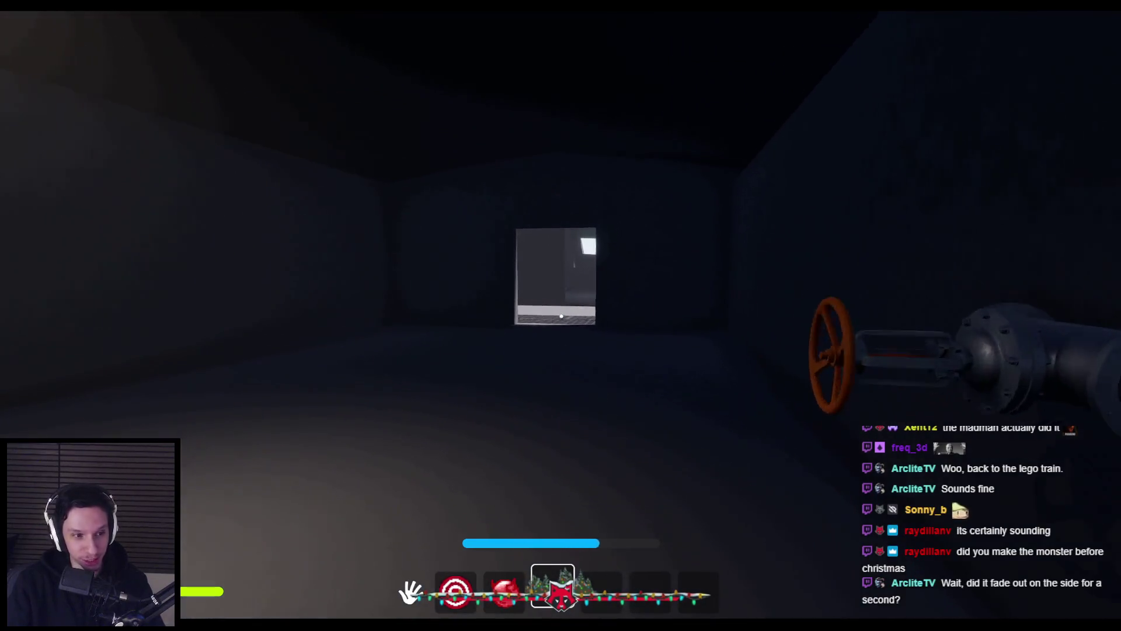
{"action": "key", "text": "w"}
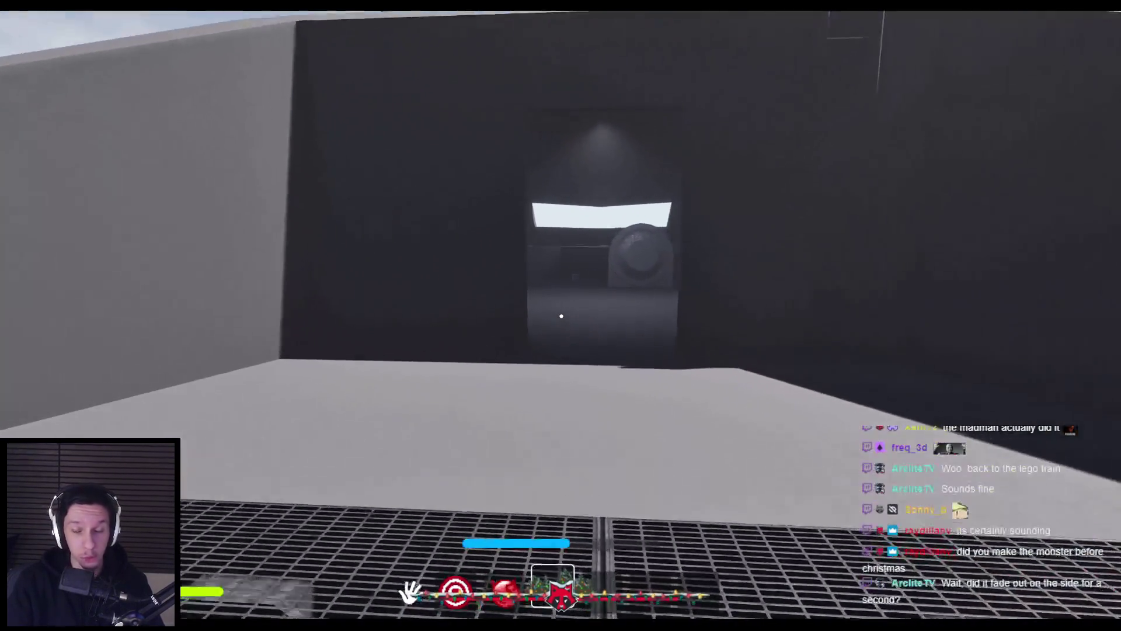
{"action": "key", "text": "w"}
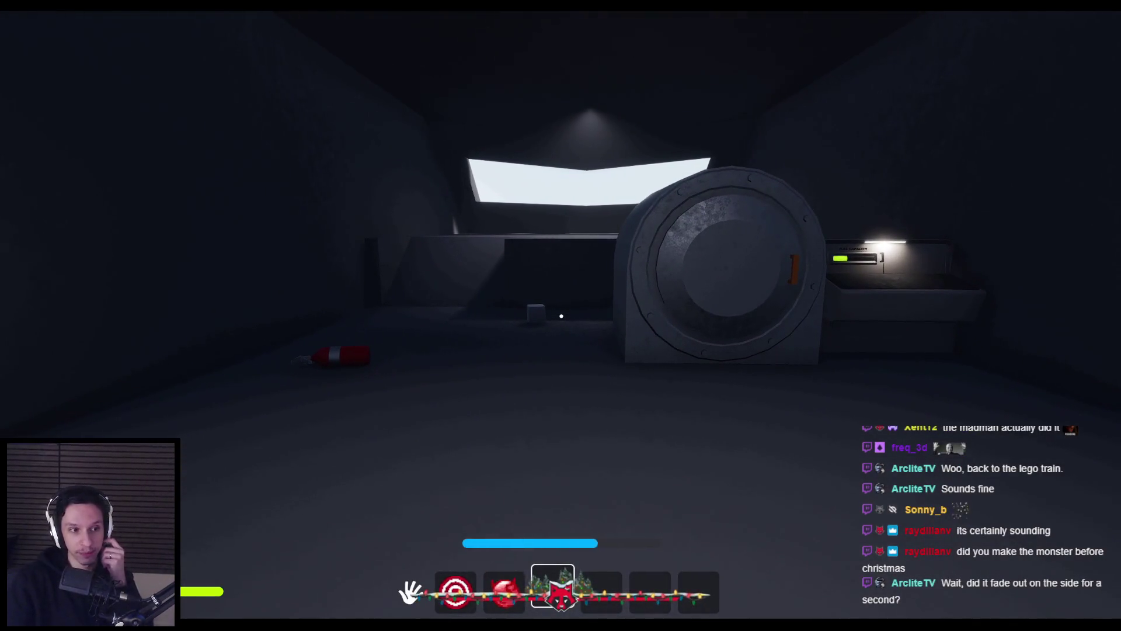
{"action": "key", "text": "w"}
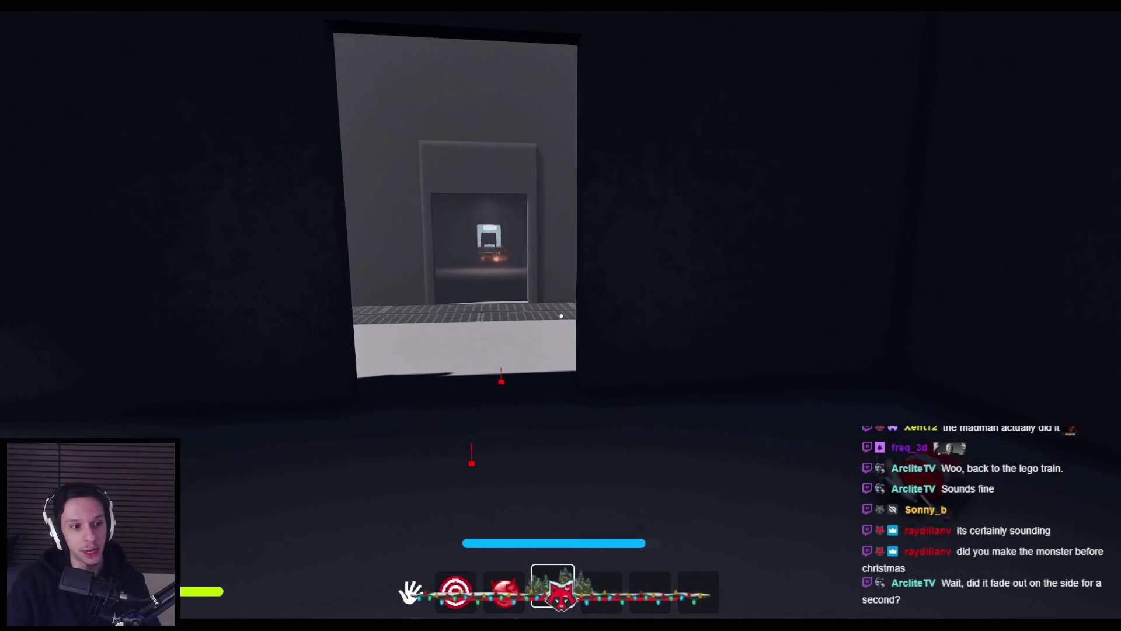
Step: Exit the train and walk along the outside side walkway to its far end
{"action": "key", "text": "w"}
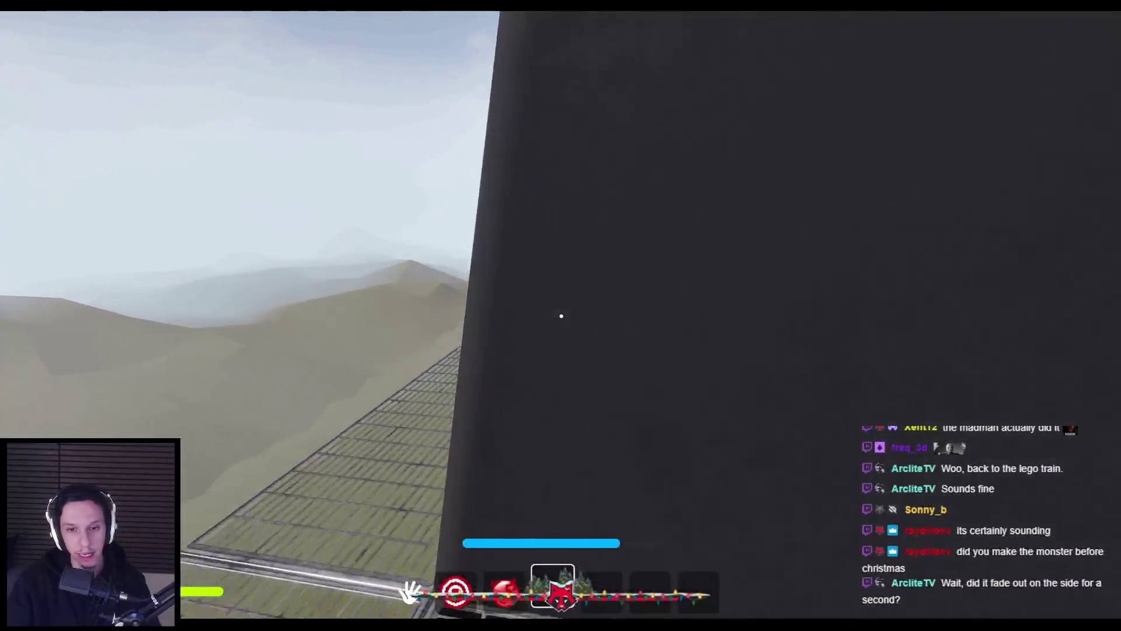
{"action": "key", "text": "w"}
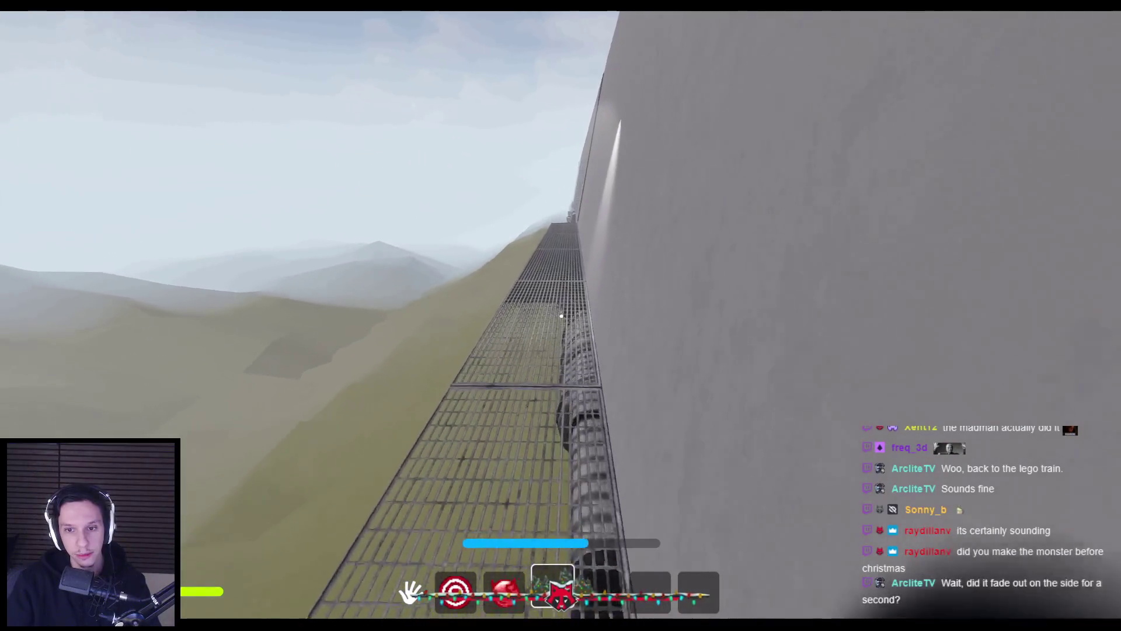
{"action": "key", "text": "w"}
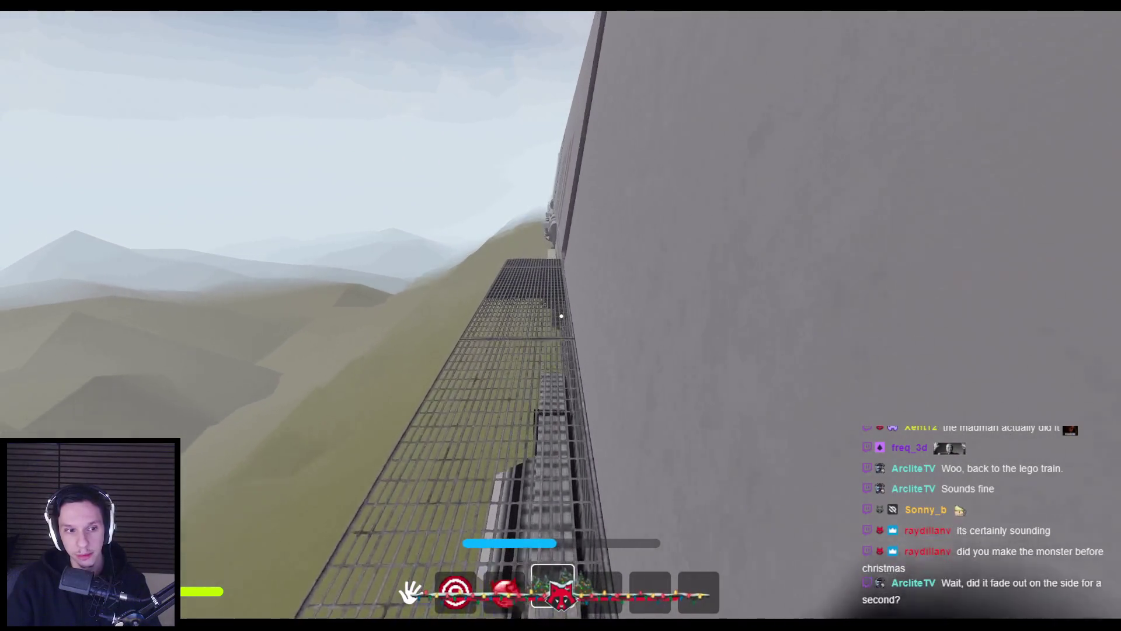
{"action": "key", "text": "w"}
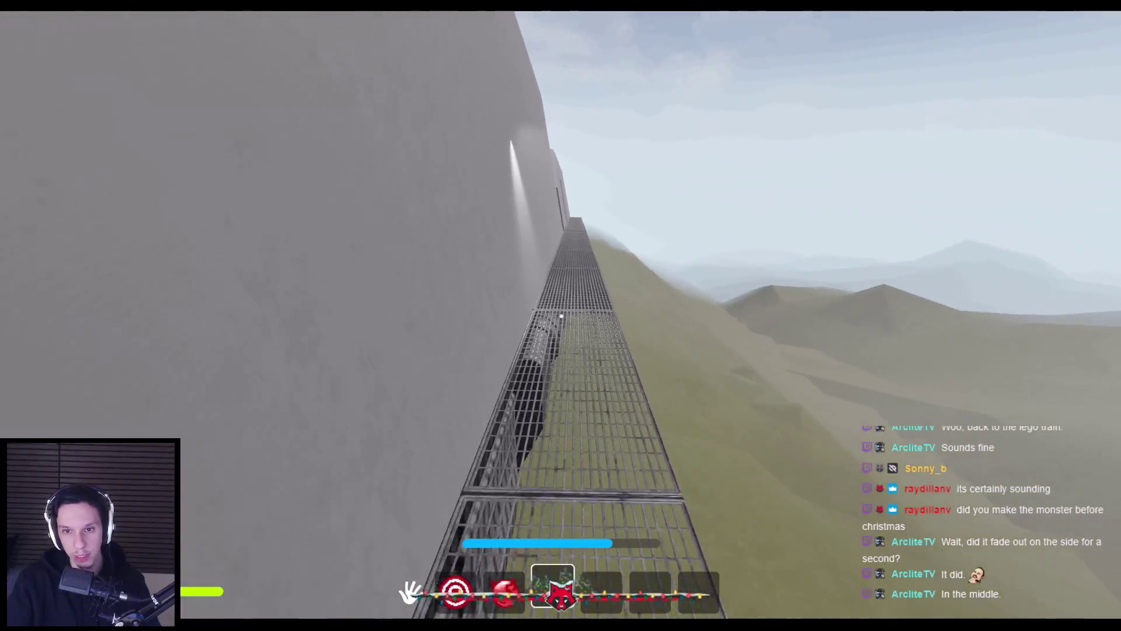
{"action": "key", "text": "w"}
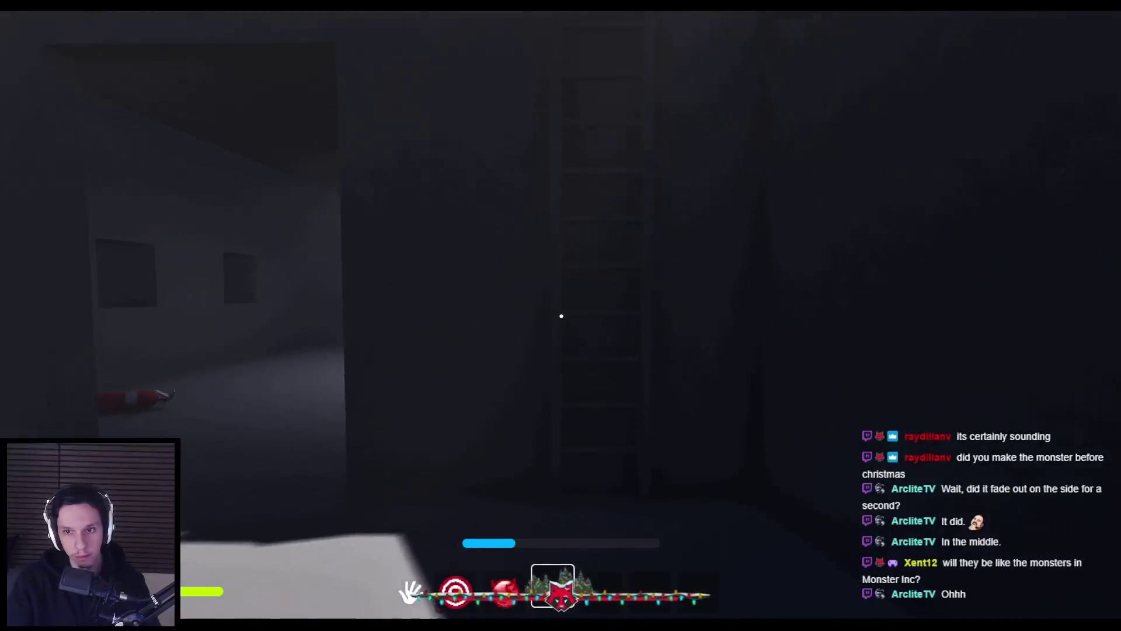
Step: Climb onto the train roof, walk among the smoking vents, then stop play-testing and switch to YouTube Studio
{"action": "key", "text": "w"}
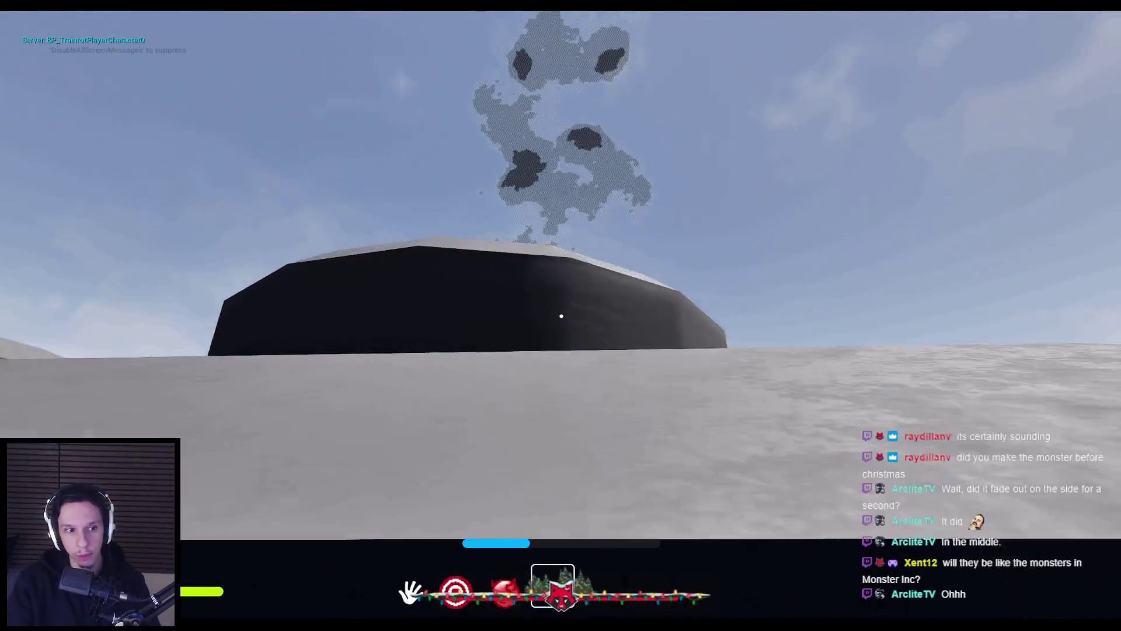
{"action": "key", "text": "w"}
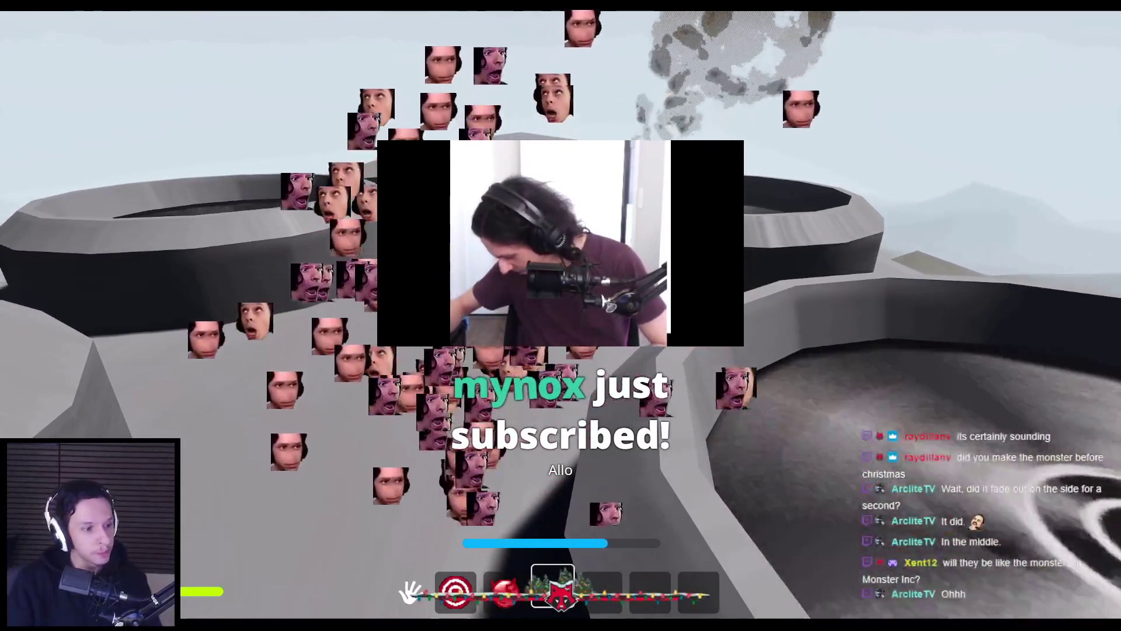
{"action": "key", "text": "s"}
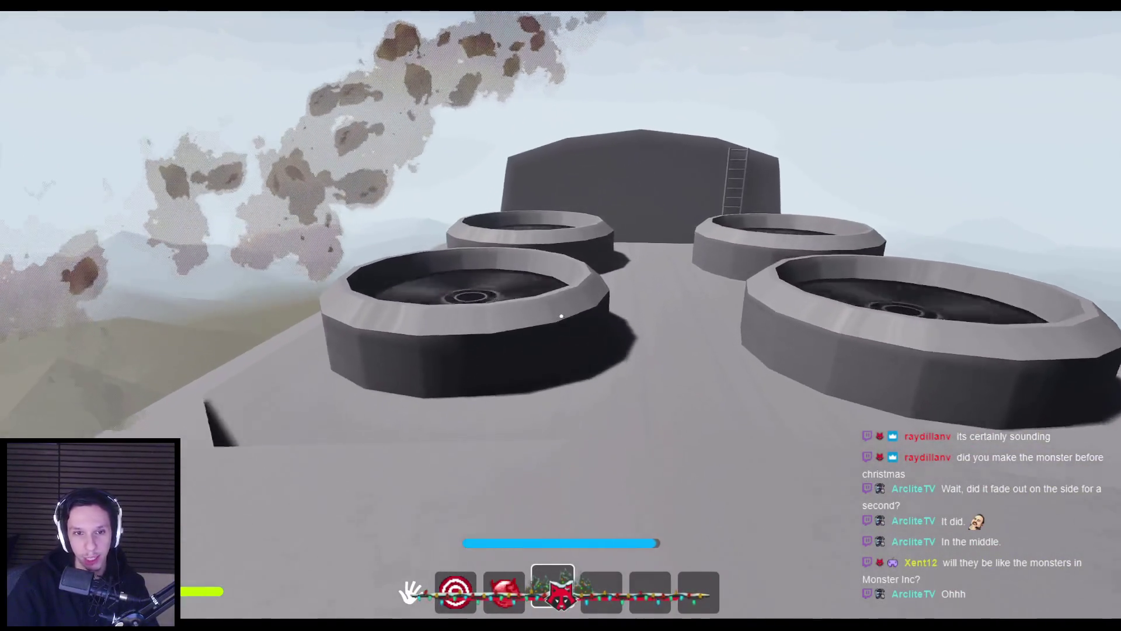
{"action": "key", "text": "w"}
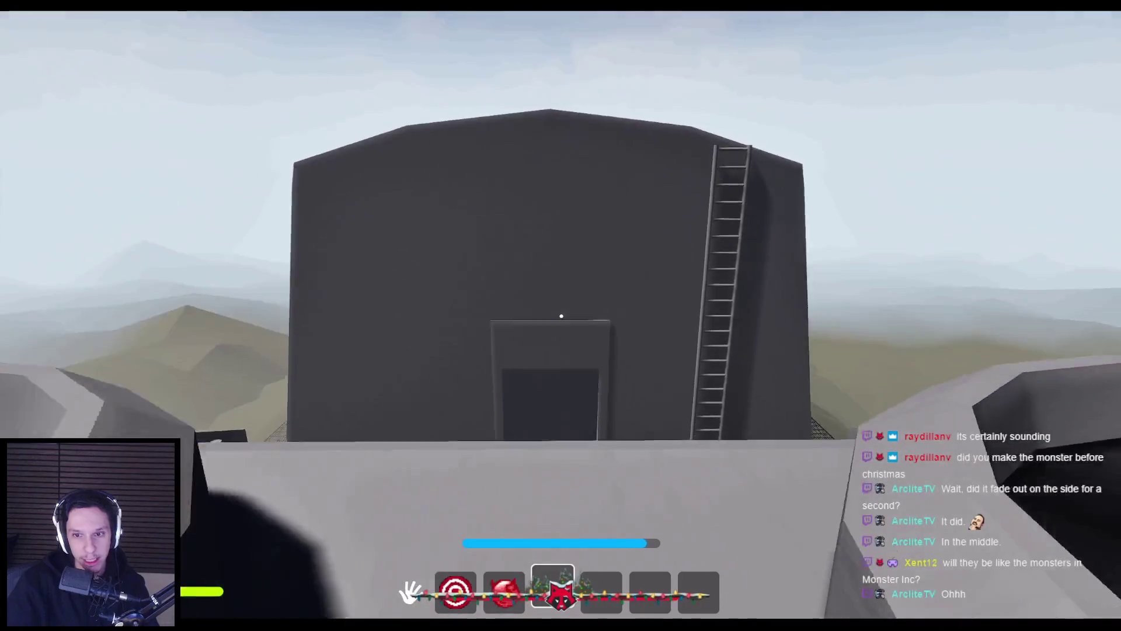
{"action": "key", "text": "w"}
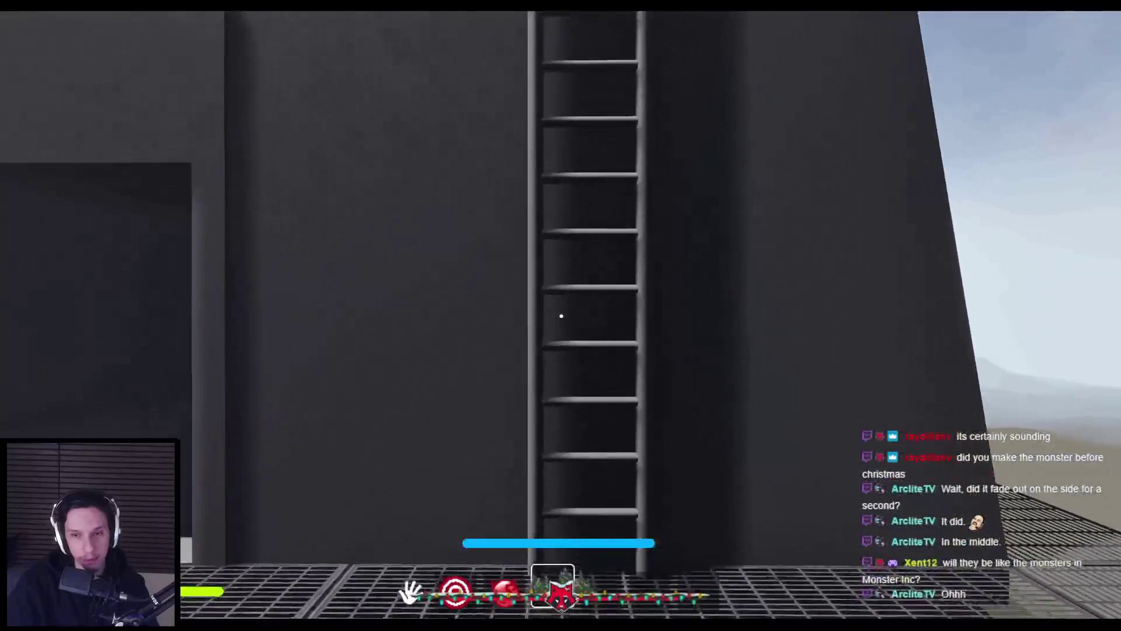
{"action": "key", "text": "w"}
{"action": "key", "text": "w"}
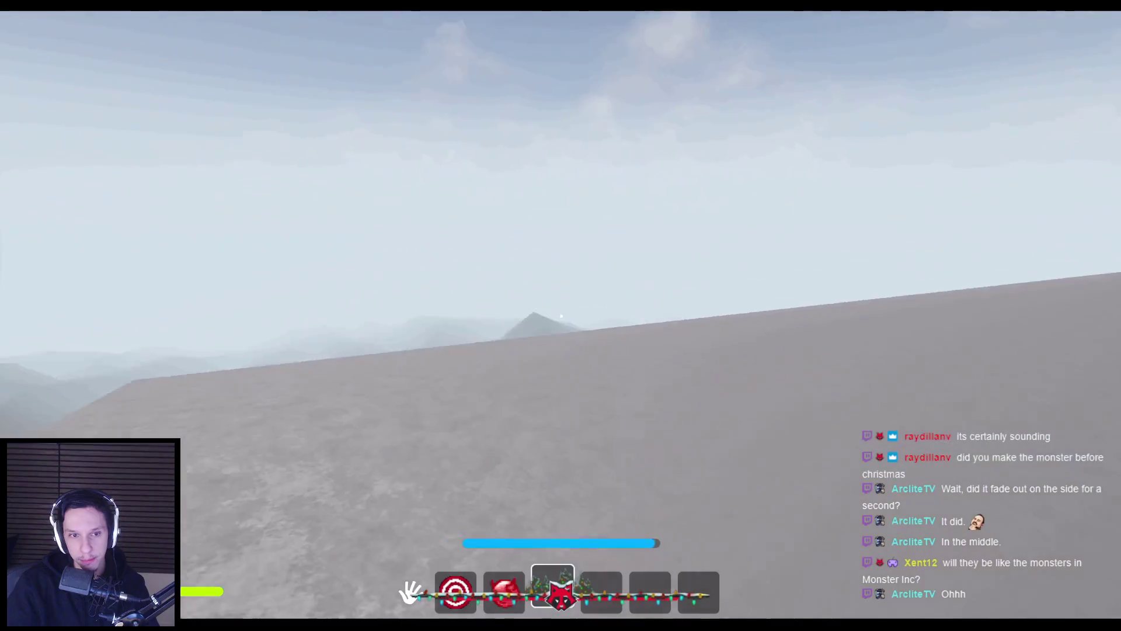
{"action": "key", "text": "w"}
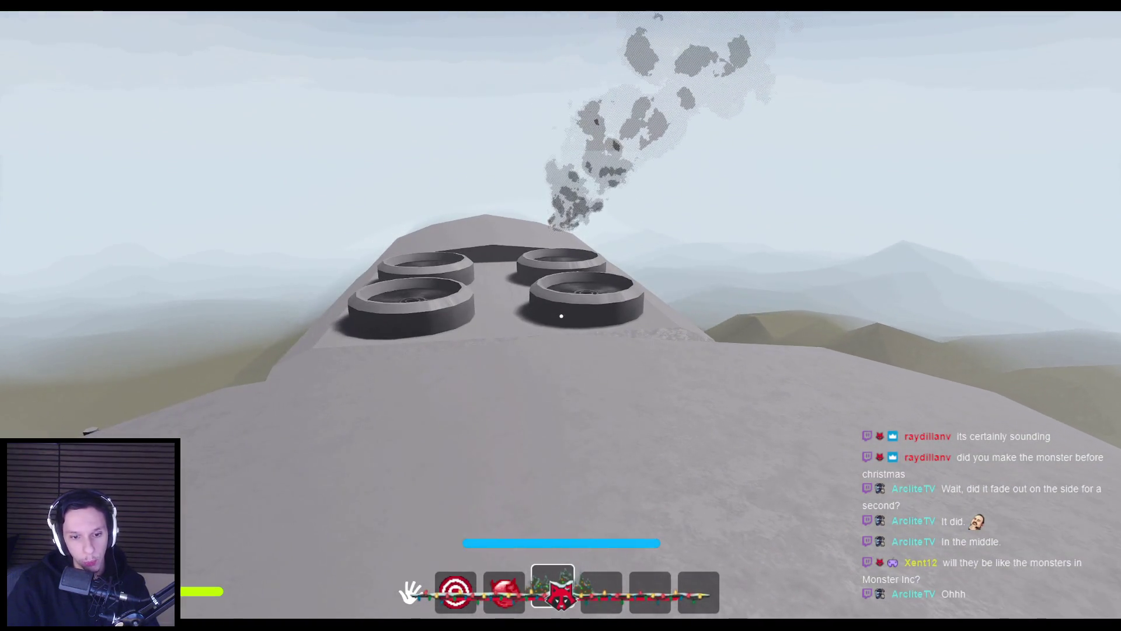
{"action": "key", "text": "Escape"}
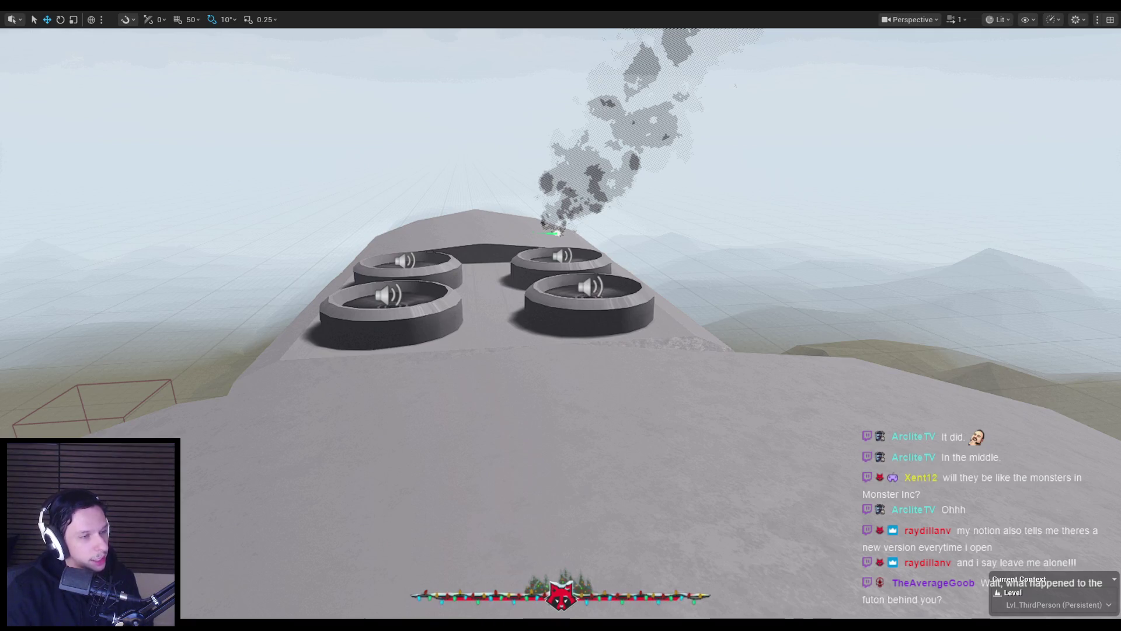
{"action": "key", "text": "alt+Tab"}
Step: Maximize the YouTube Studio browser window, then switch back to the Unreal editor
{"action": "double_click", "coordinate": [739, 214]}
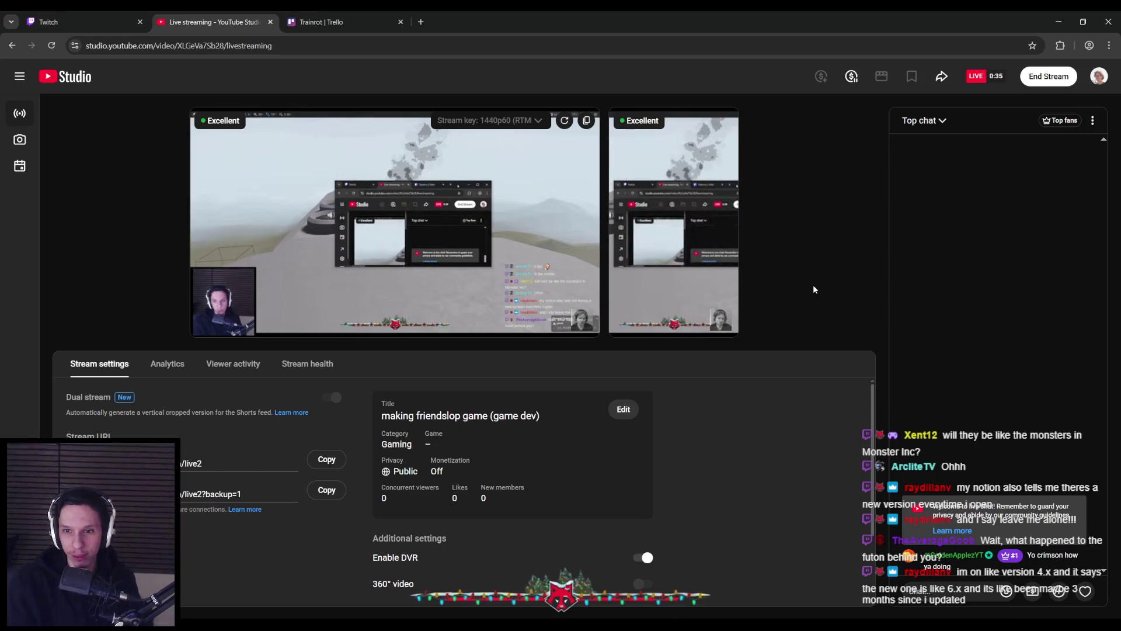
{"action": "key", "text": "alt+Tab"}
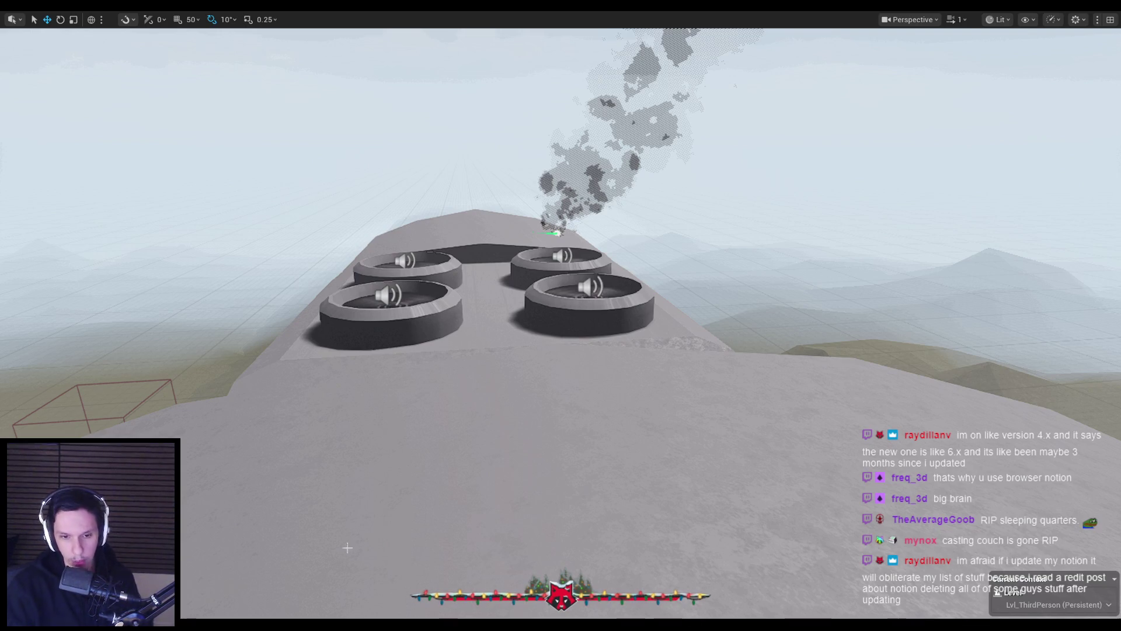
Step: Adjust the viewport view of the four smoking roof vents
{"action": "mouse_move", "coordinate": [129, 412]}
{"action": "left_mouse_down"}
{"action": "mouse_move", "coordinate": [116, 403]}
{"action": "mouse_move", "coordinate": [130, 412]}
{"action": "left_mouse_up"}
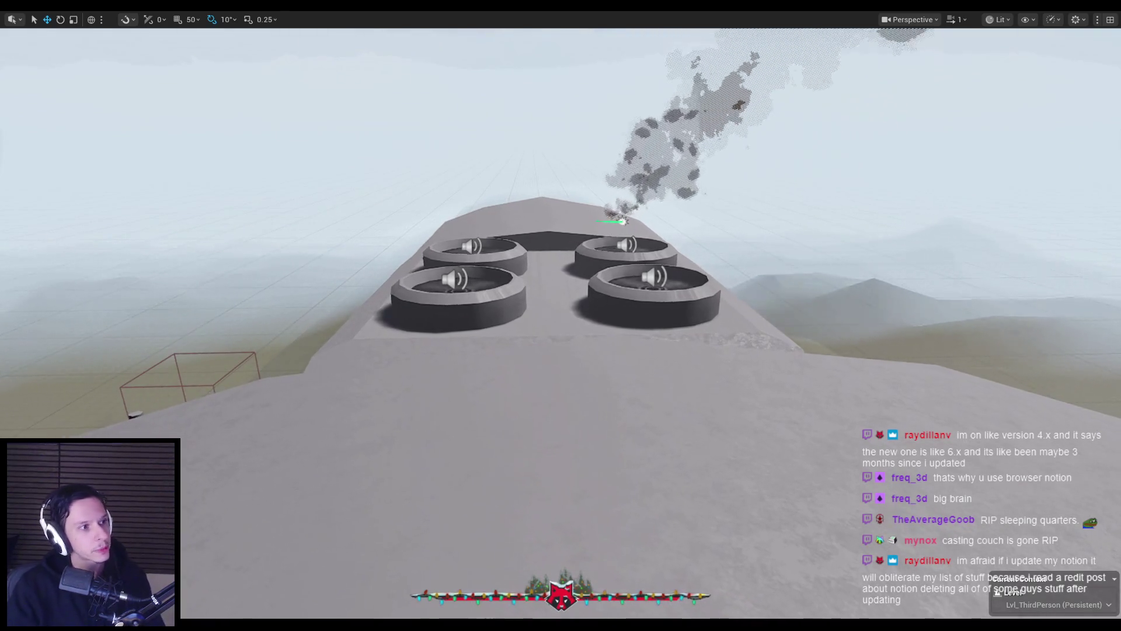
Step: Switch to the project's Trello task board in the browser
{"action": "key", "text": "alt+Tab"}
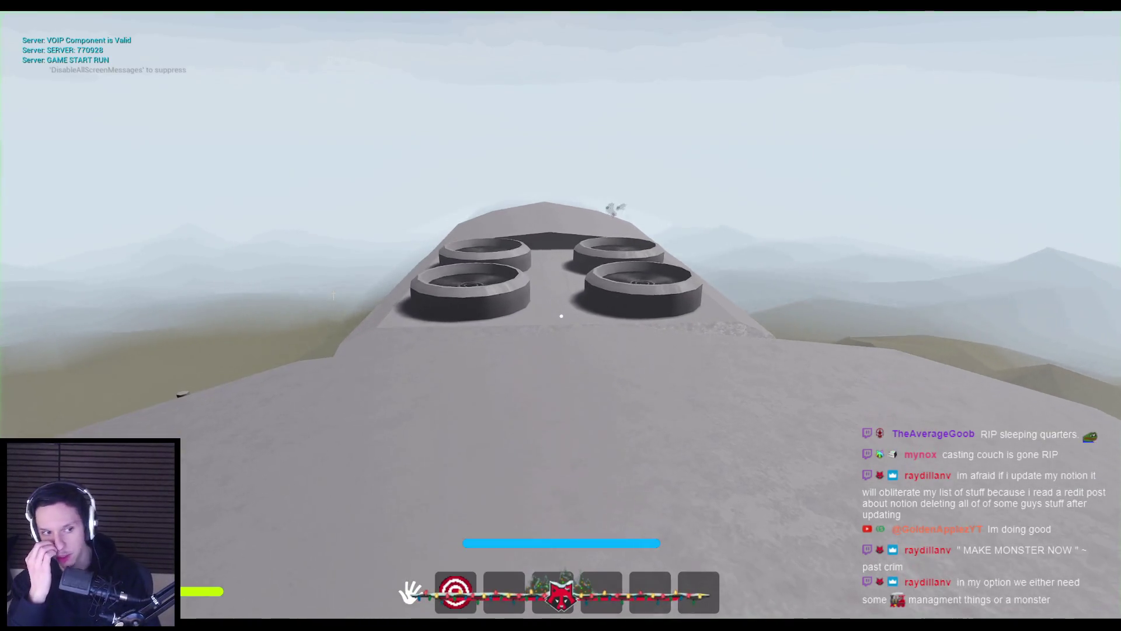
Step: Drop through the roof hatch into the train building, equipping and then stowing the slot-1 item
{"action": "key", "text": "space"}
{"action": "key", "text": "w"}
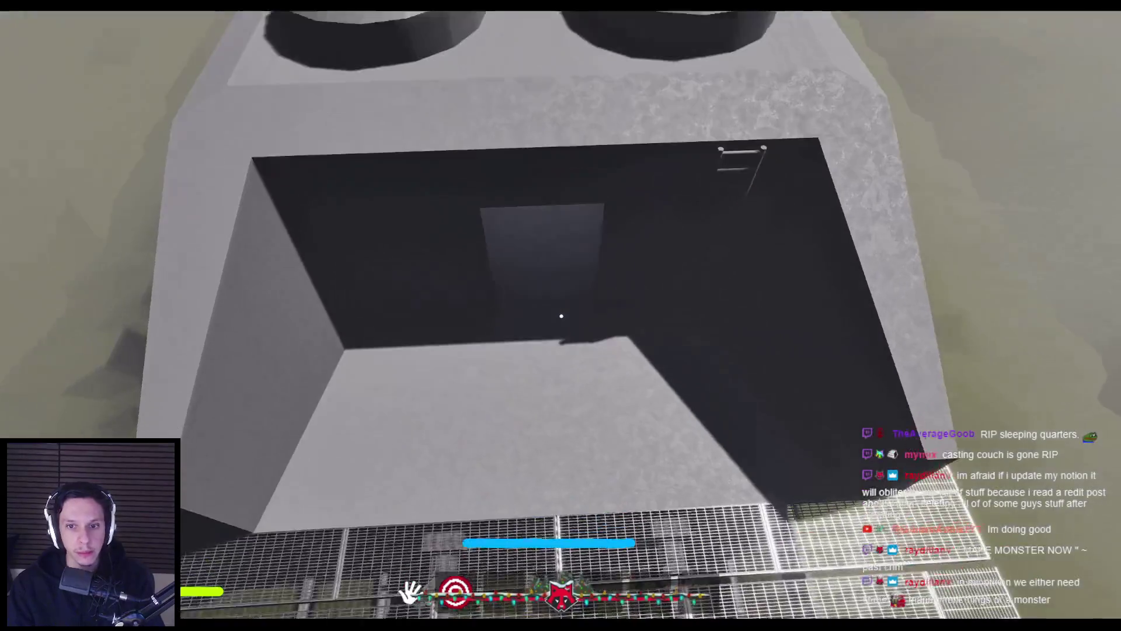
{"action": "key", "text": "1"}
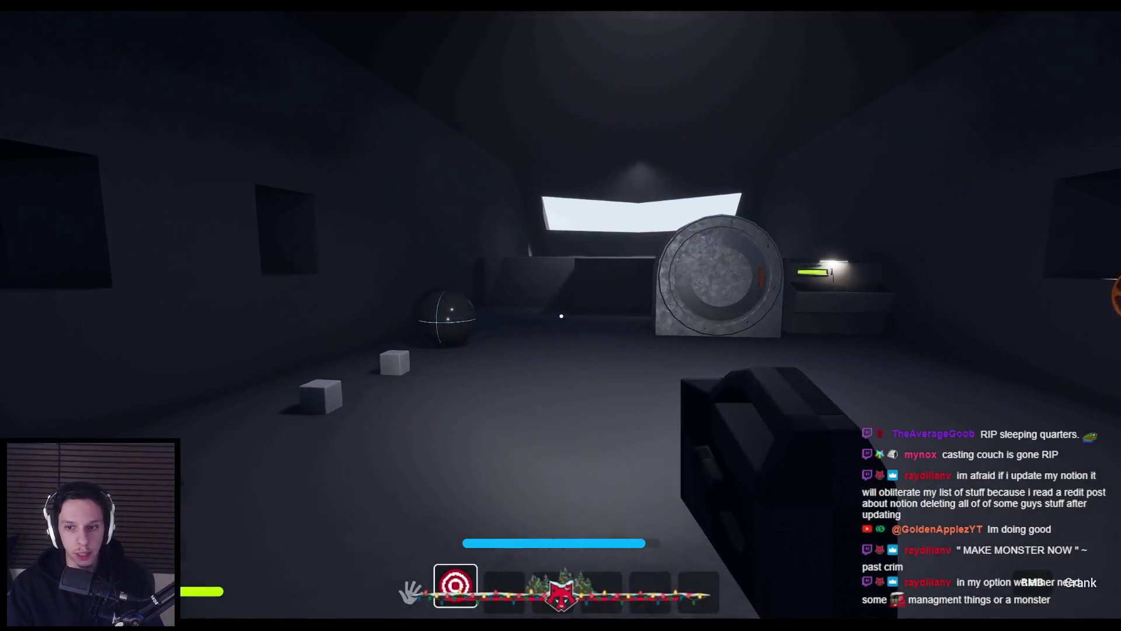
{"action": "key", "text": "1"}
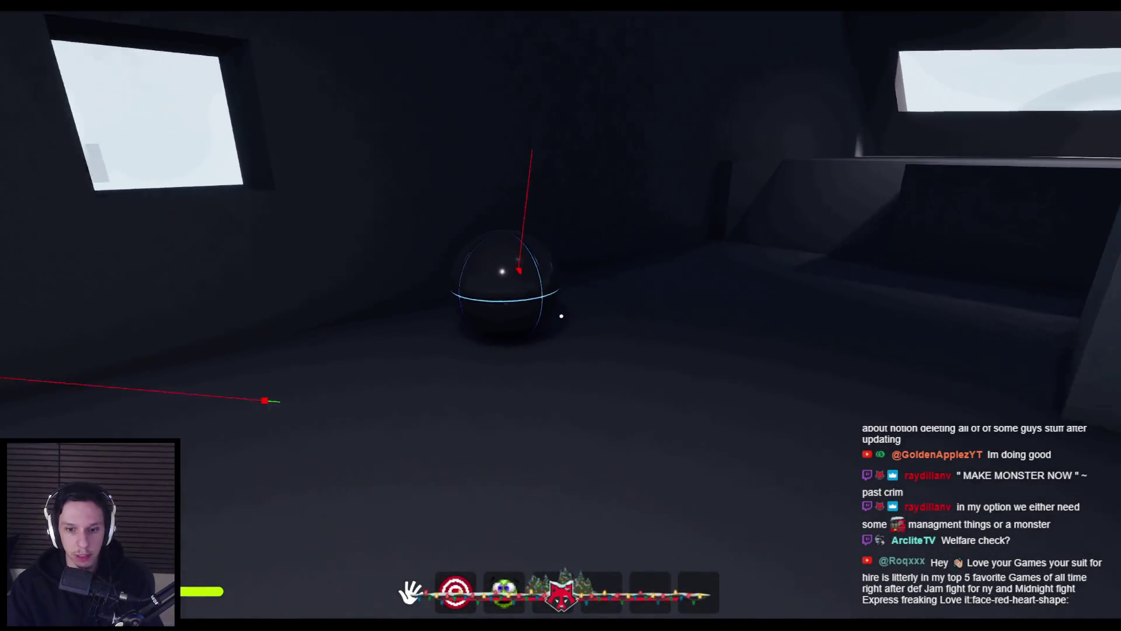
Step: Equip and unequip the green creature item, then equip the fox item and approach the furnace
{"action": "key", "text": "2"}
{"action": "key", "text": "s"}
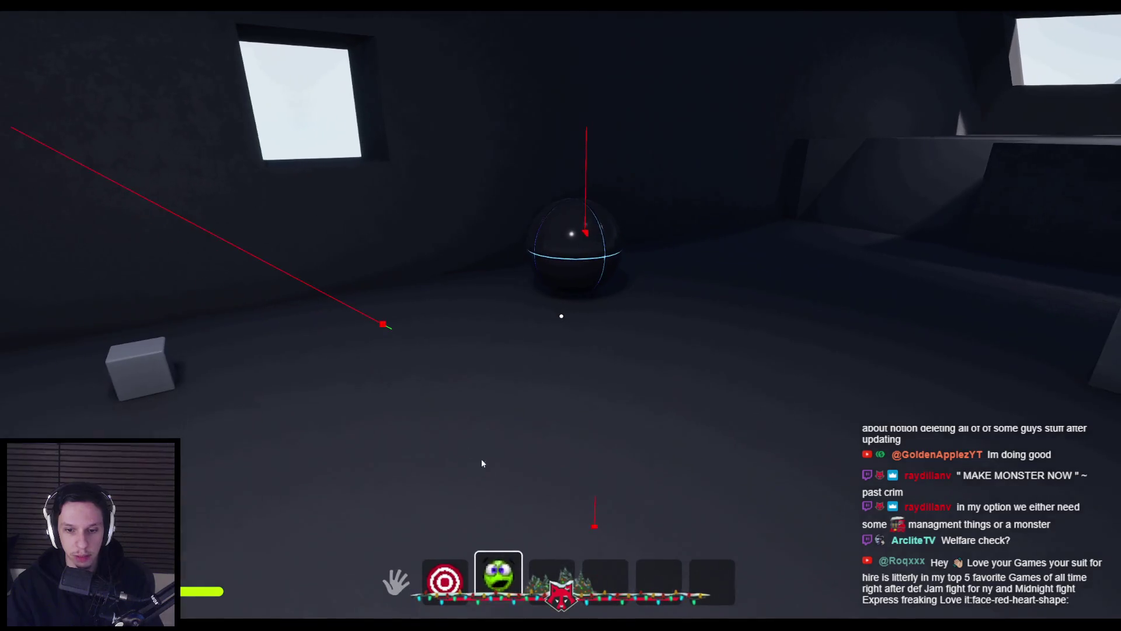
{"action": "key", "text": "2"}
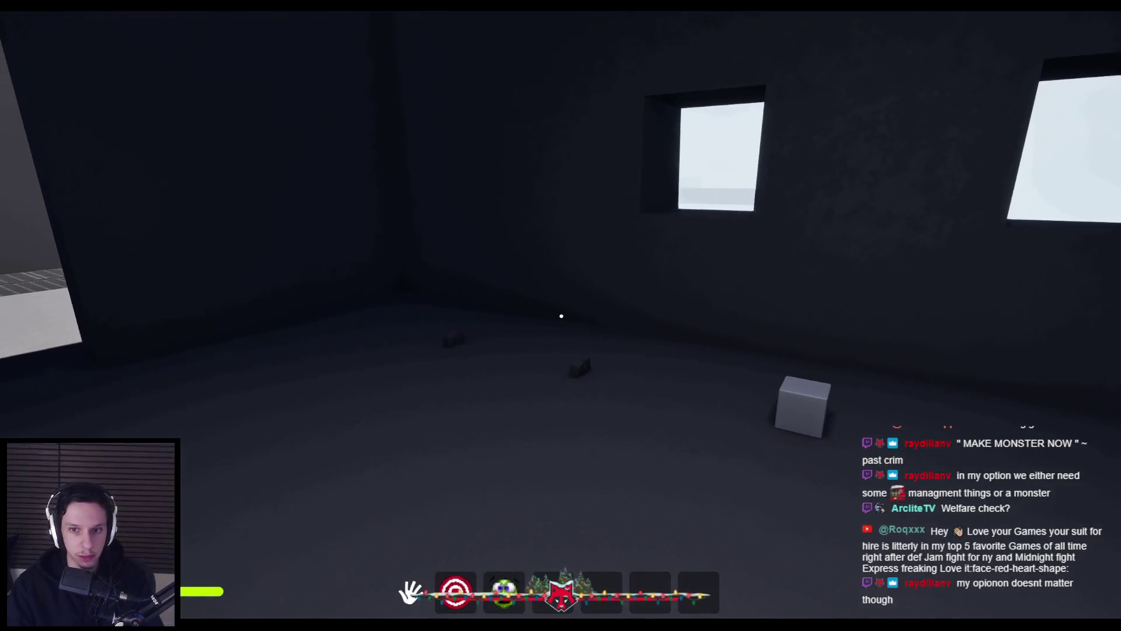
{"action": "key", "text": "3"}
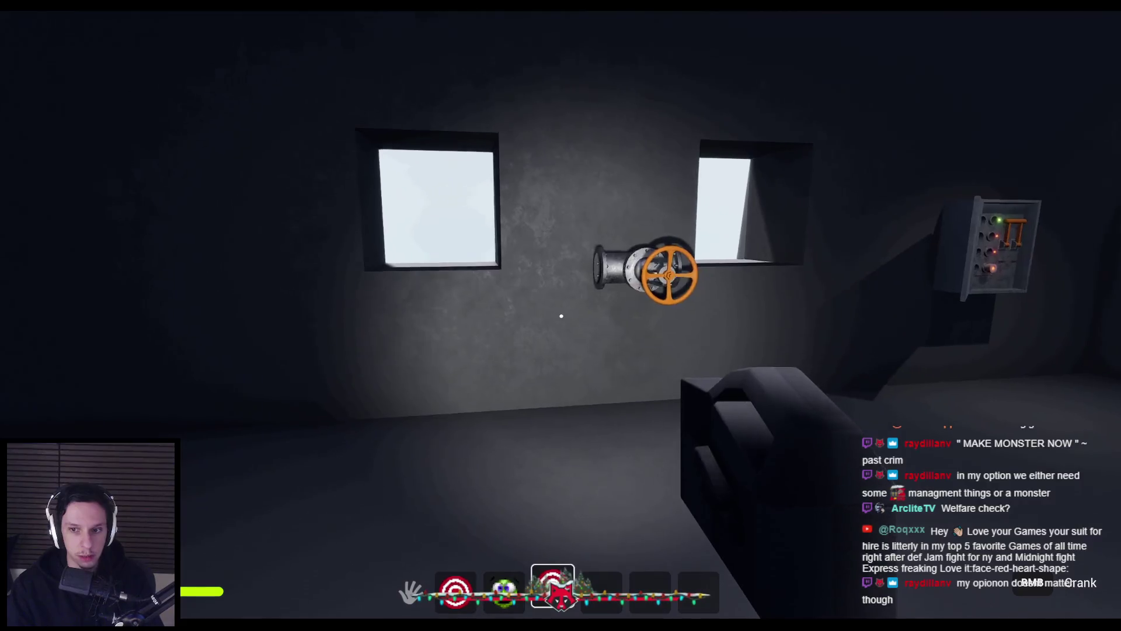
Step: Pull the furnace door open to the lava, throw the slot-1 target item in, and swing it shut
{"action": "key", "text": "3"}
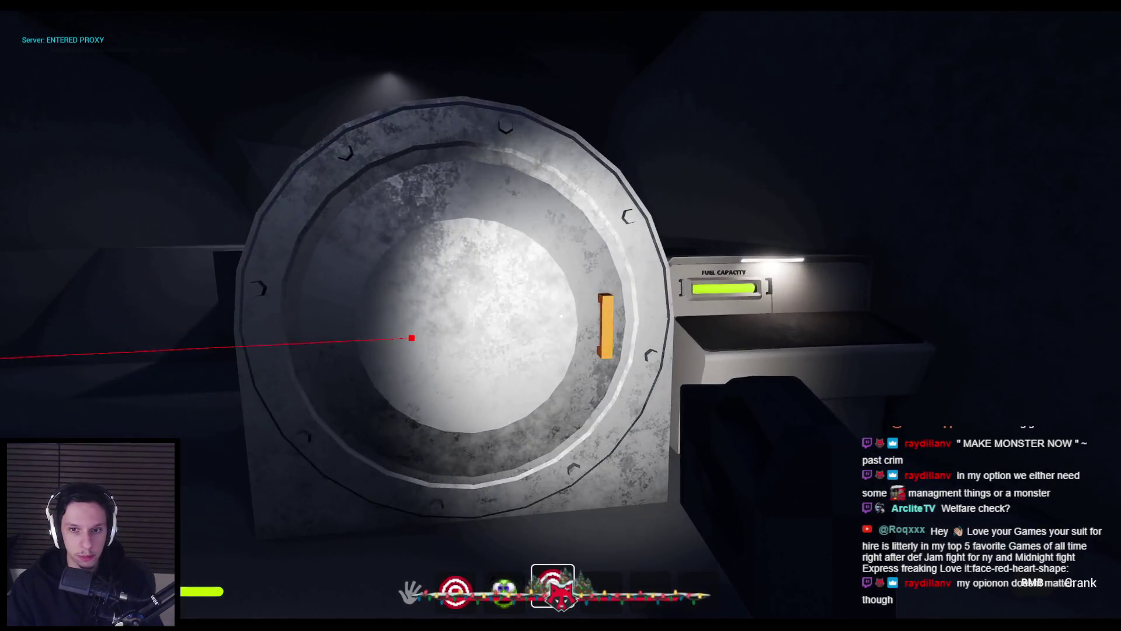
{"action": "mouse_move", "coordinate": [563, 317]}
{"action": "left_mouse_down"}
{"action": "mouse_move", "coordinate": [671, 270]}
{"action": "mouse_move", "coordinate": [561, 315]}
{"action": "left_mouse_up"}
{"action": "key", "text": "3"}
{"action": "key", "text": "1"}
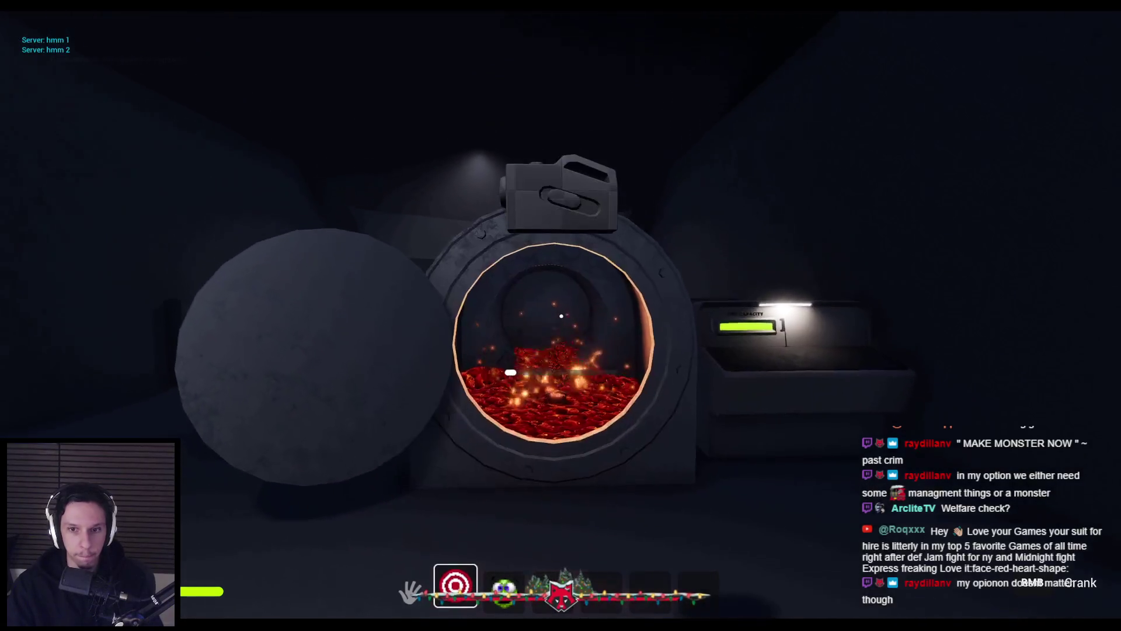
{"action": "left_click", "coordinate": [560, 316]}
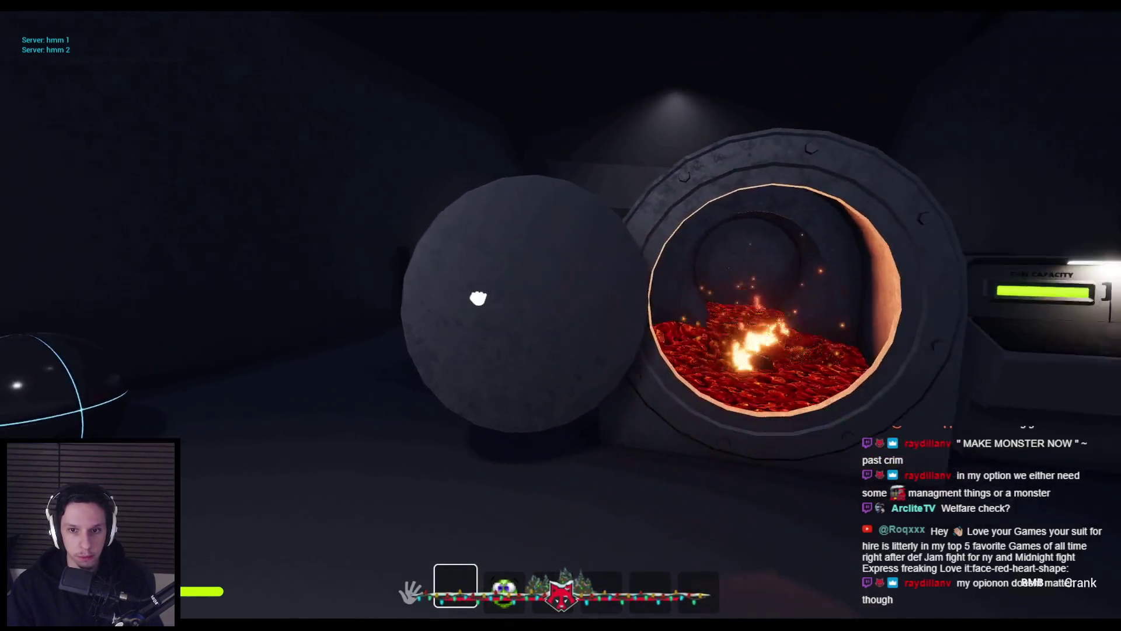
{"action": "left_click_drag", "start_coordinate": [560, 315], "coordinate": [560, 315]}
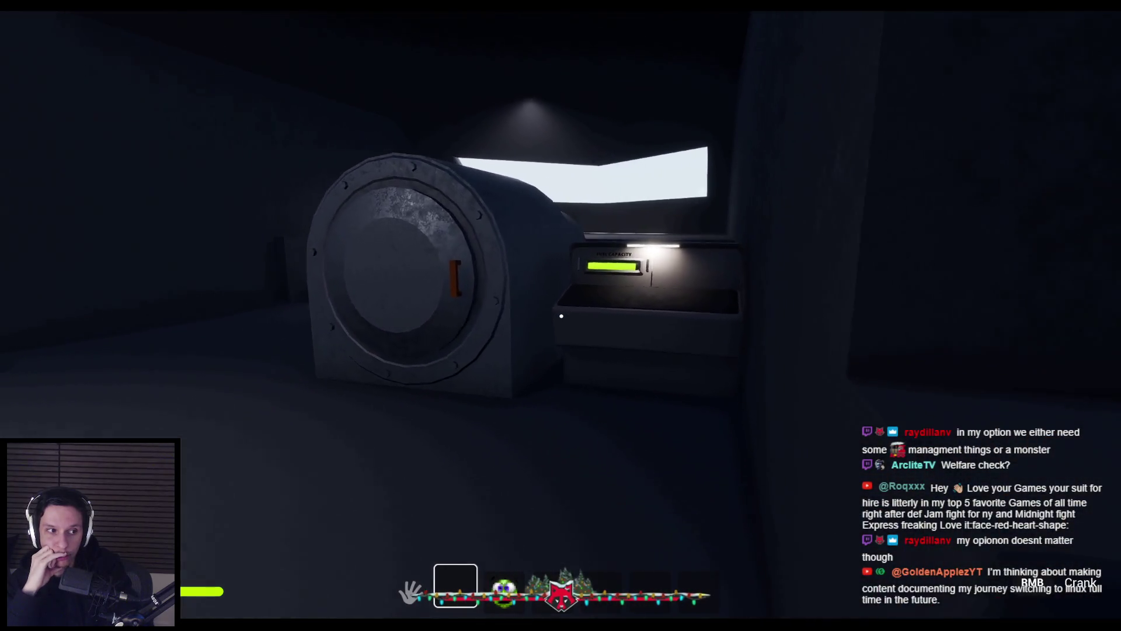
Step: Walk past the furnace and fuel capacity panel toward the lit doorway, then stop the play-test with Esc
{"action": "key", "text": "w"}
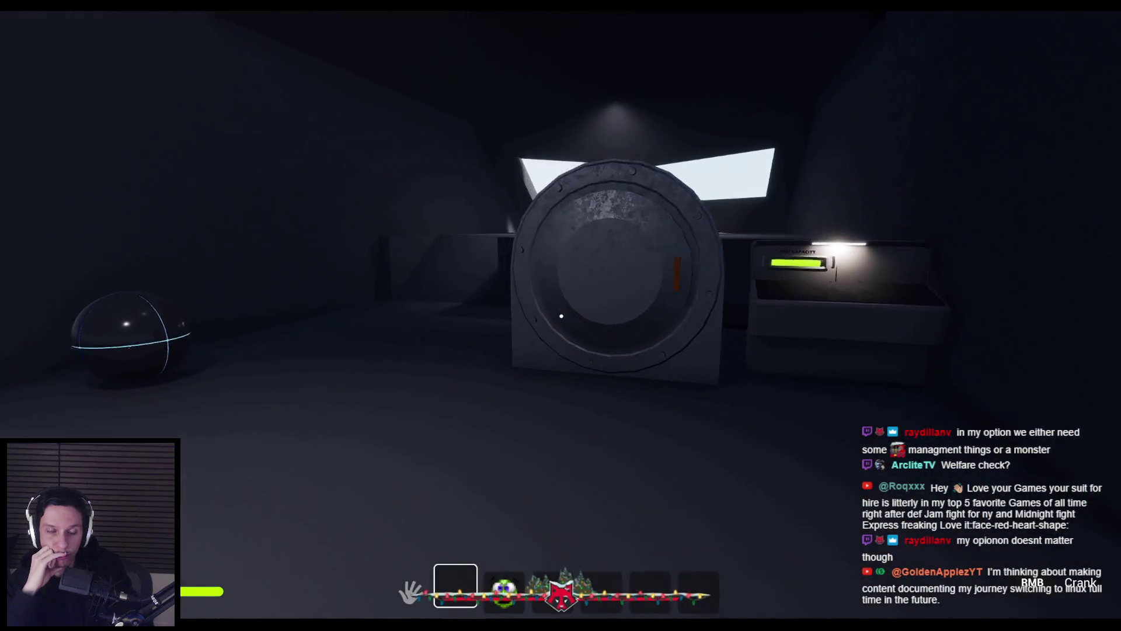
{"action": "key", "text": "shift"}
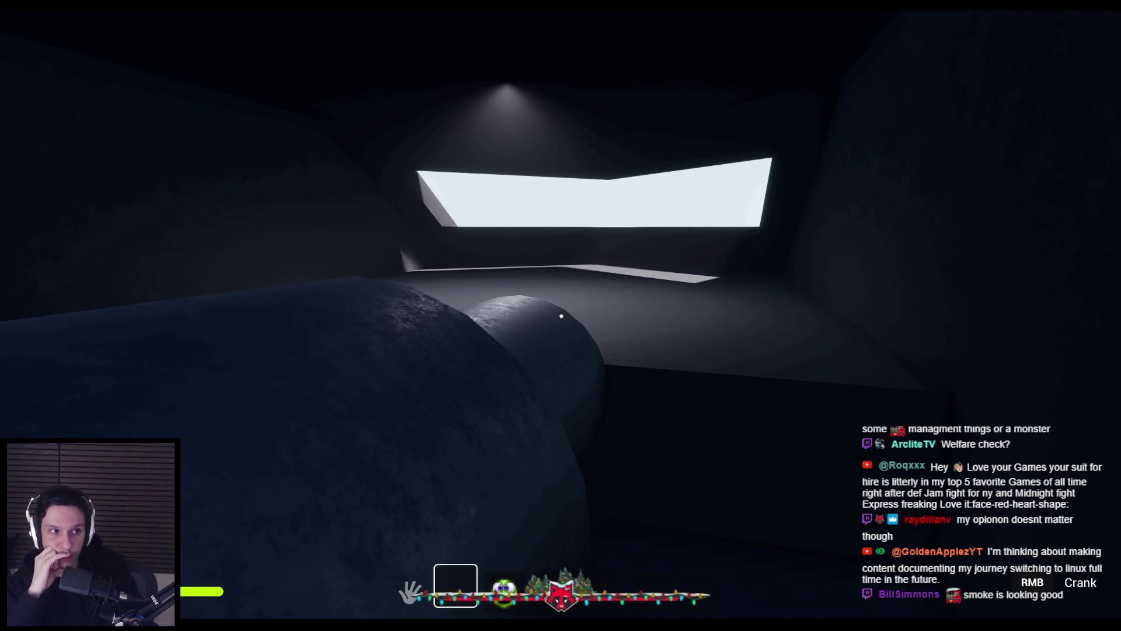
{"action": "key", "text": "w"}
{"action": "key", "text": "w"}
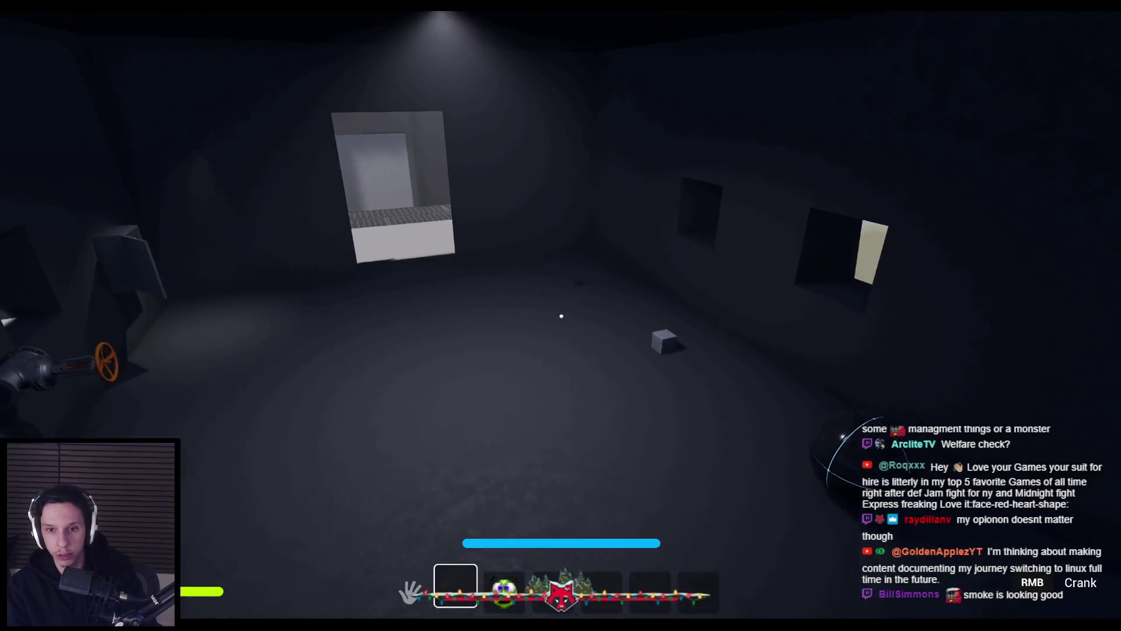
{"action": "key", "text": "w"}
{"action": "key", "text": "Escape"}
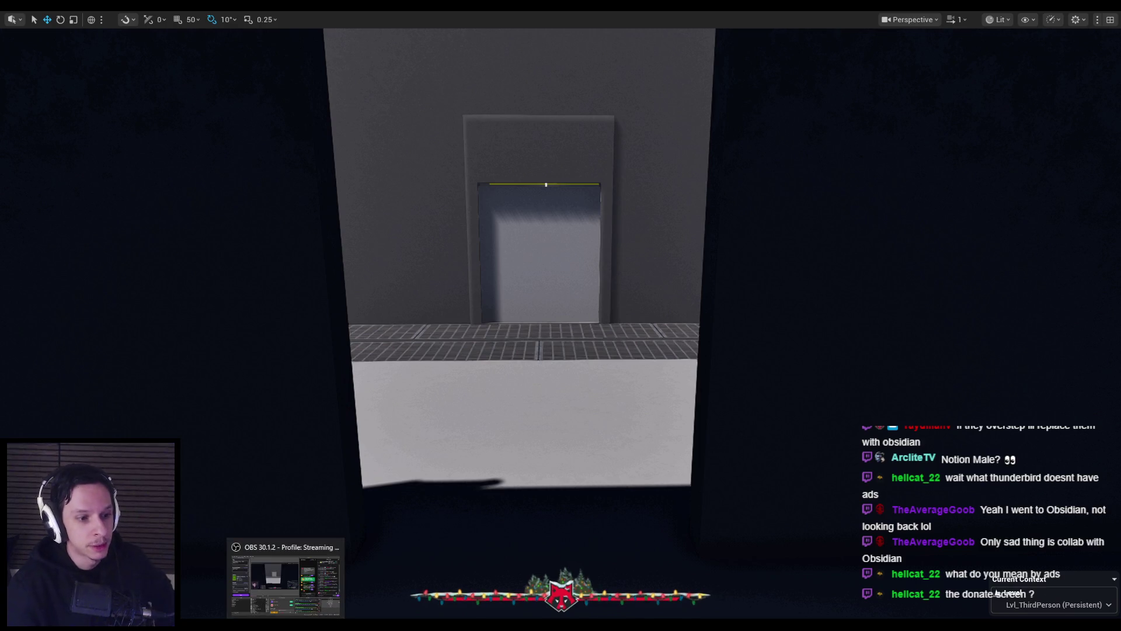
{"action": "mouse_move", "coordinate": [285, 626]}
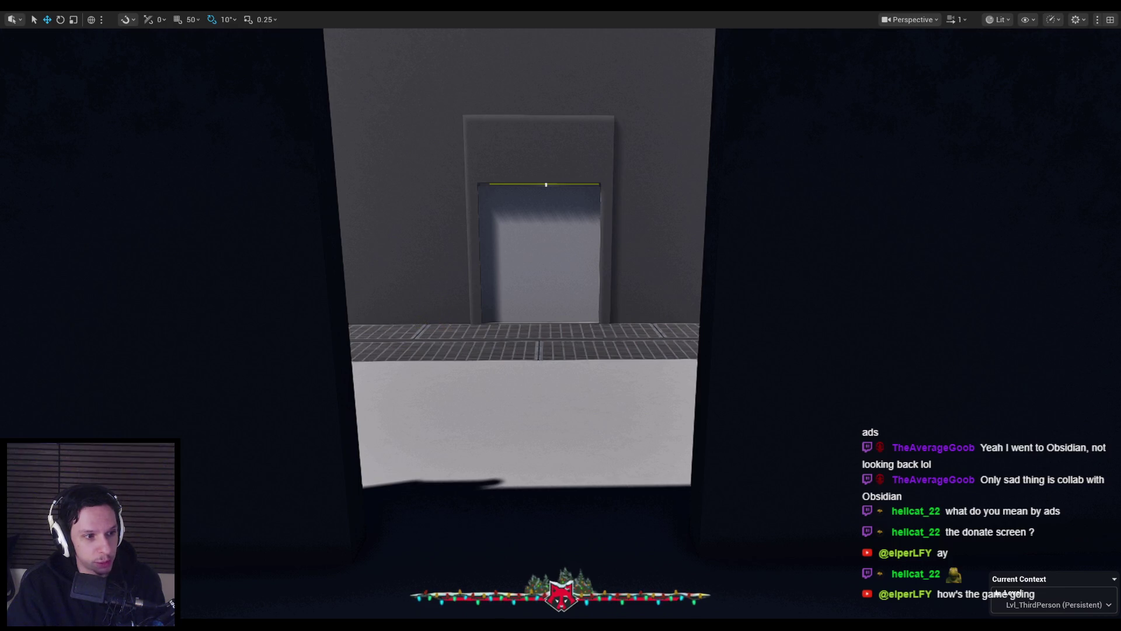
Step: Fly the viewport into the dark furnace room and start Play-in-Editor with Alt+P
{"action": "mouse_move", "coordinate": [560, 292]}
{"action": "left_mouse_down"}
{"action": "mouse_move", "coordinate": [549, 315]}
{"action": "mouse_move", "coordinate": [479, 350]}
{"action": "left_mouse_up"}
{"action": "mouse_move", "coordinate": [348, 311]}
{"action": "left_mouse_down"}
{"action": "mouse_move", "coordinate": [374, 304]}
{"action": "mouse_move", "coordinate": [362, 292]}
{"action": "mouse_move", "coordinate": [349, 312]}
{"action": "left_mouse_up"}
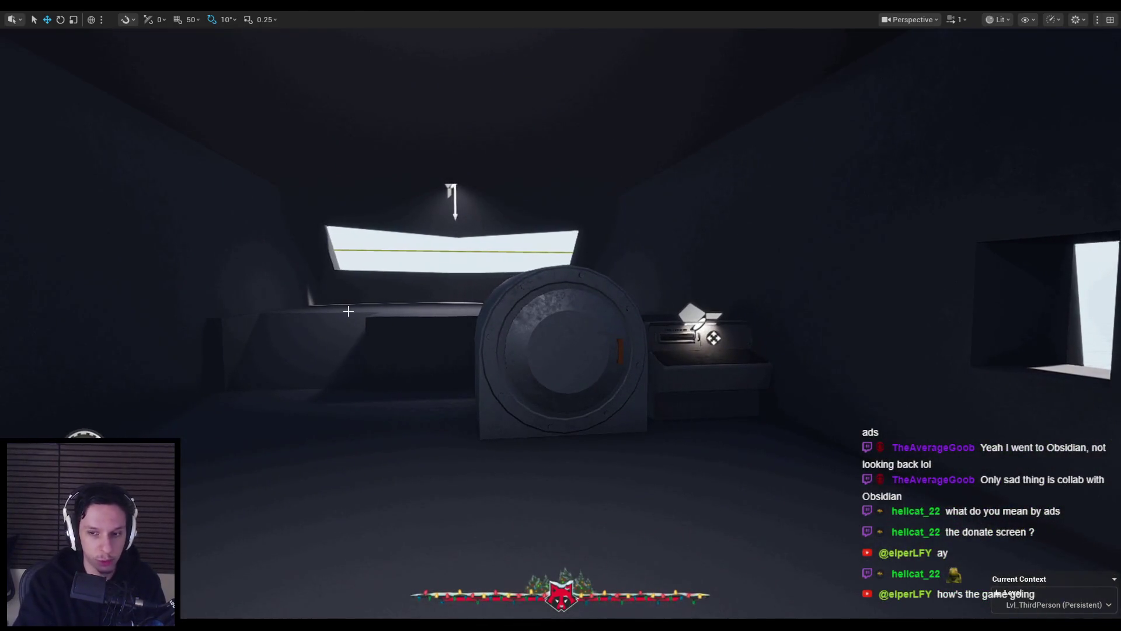
{"action": "key", "text": "alt+p"}
Step: Walk to the furnace hatch, open it onto the burning lava, close it, and end the session
{"action": "key", "text": "w"}
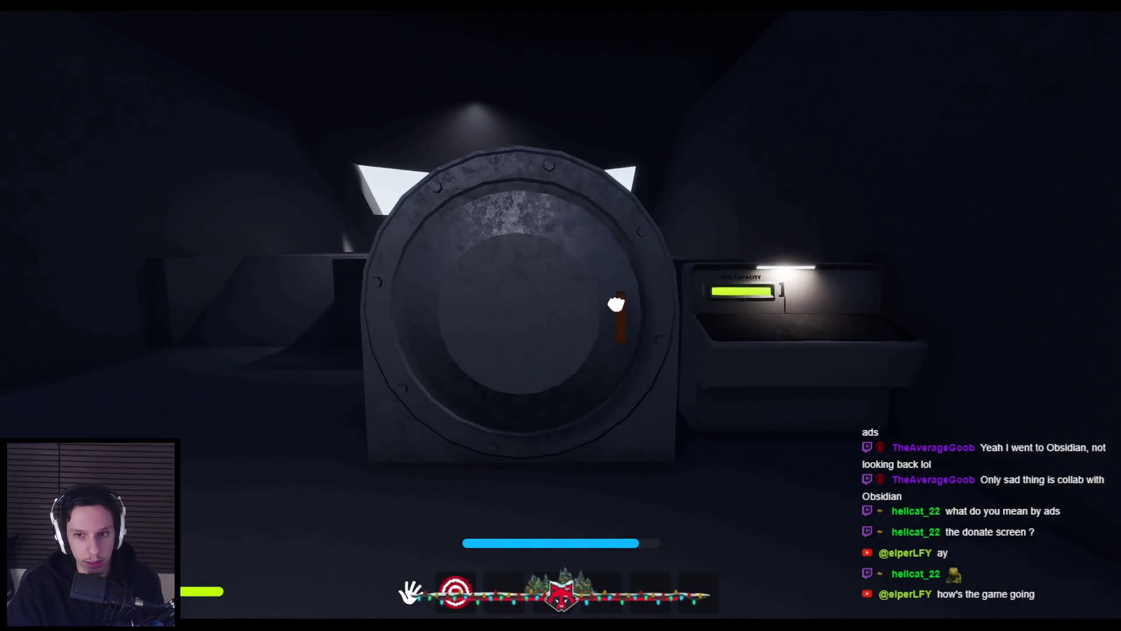
{"action": "key", "text": "e"}
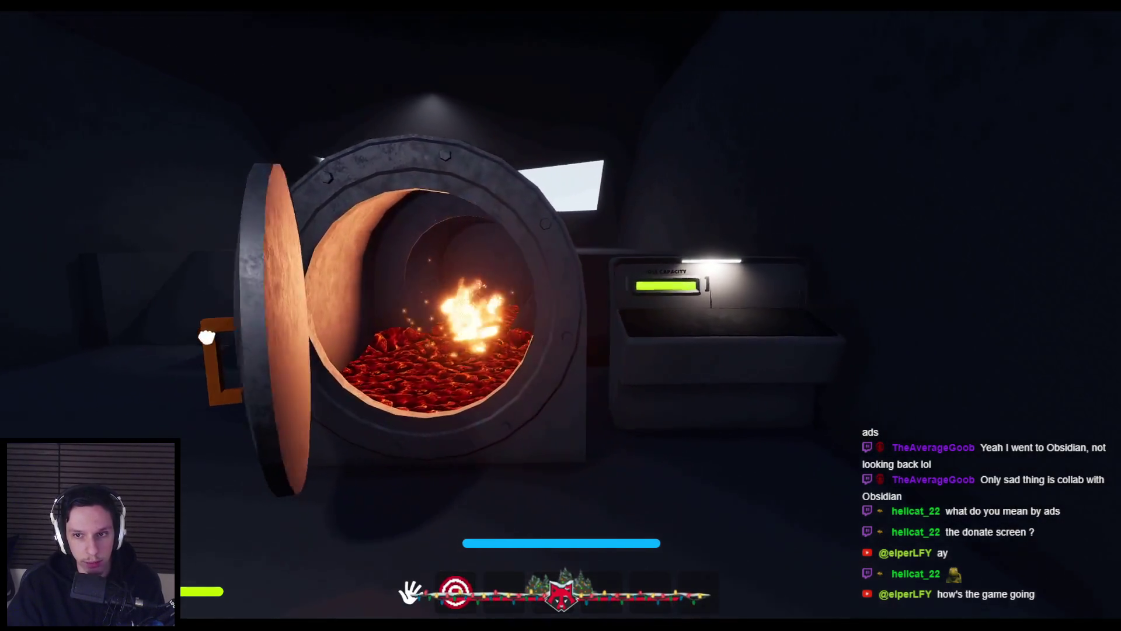
{"action": "key", "text": "e"}
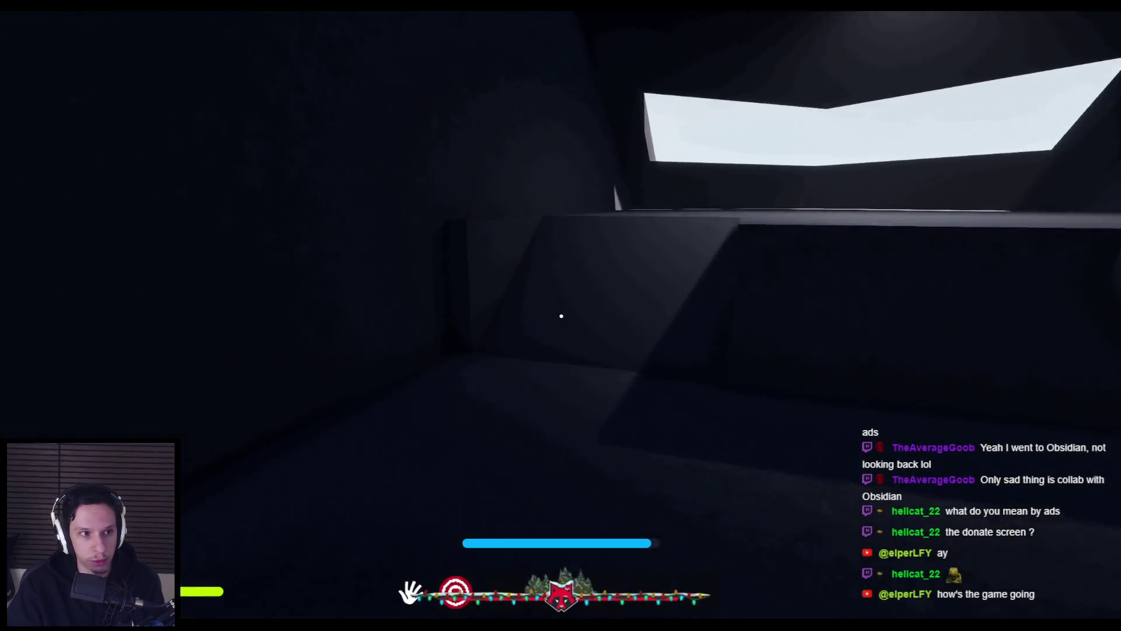
{"action": "key", "text": "Escape"}
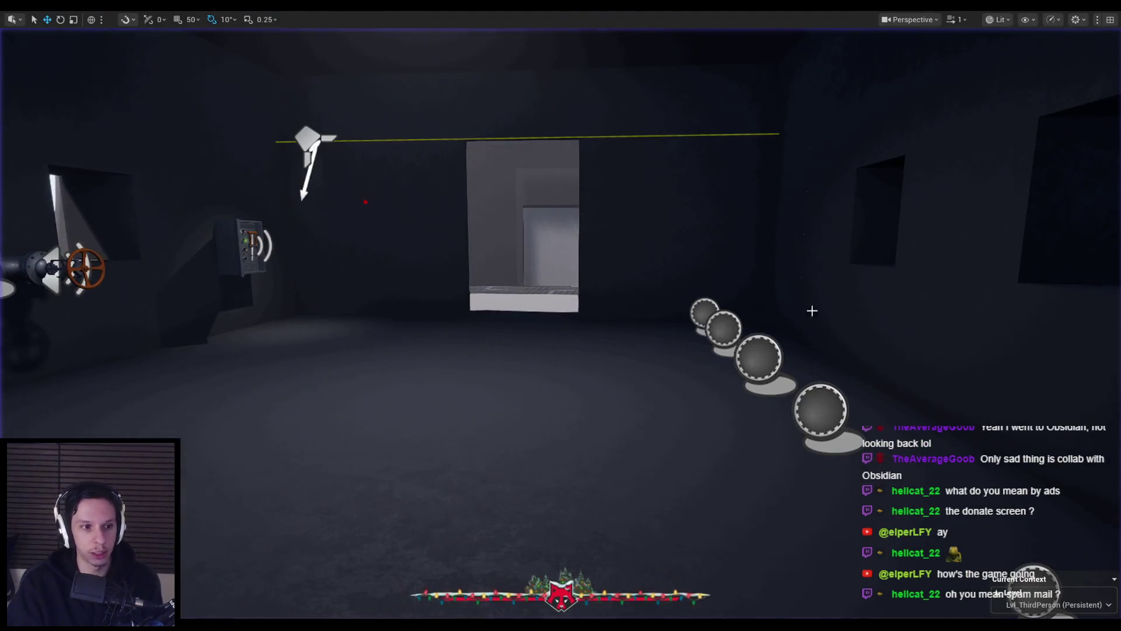
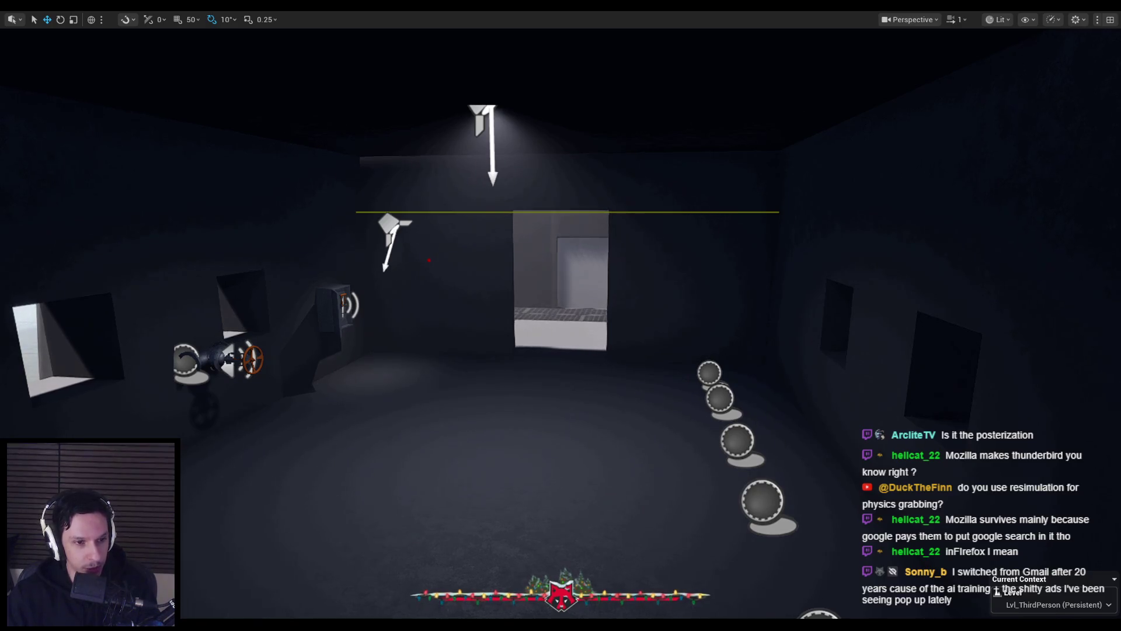
Step: Fly the camera through the dark cabin to face the round tank below the back window
{"action": "mouse_move", "coordinate": [490, 383]}
{"action": "left_mouse_down"}
{"action": "mouse_move", "coordinate": [403, 351]}
{"action": "mouse_move", "coordinate": [432, 327]}
{"action": "mouse_move", "coordinate": [509, 339]}
{"action": "mouse_move", "coordinate": [479, 353]}
{"action": "mouse_move", "coordinate": [526, 353]}
{"action": "mouse_move", "coordinate": [462, 351]}
{"action": "mouse_move", "coordinate": [461, 339]}
{"action": "mouse_move", "coordinate": [490, 383]}
{"action": "left_mouse_up"}
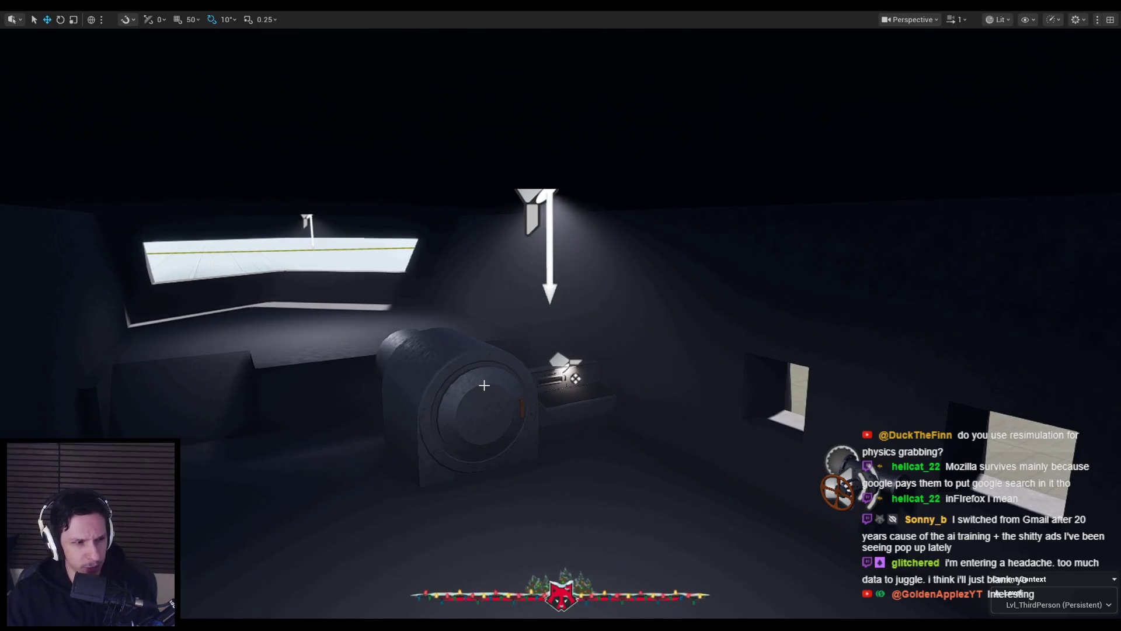
{"action": "scroll", "coordinate": [485, 385], "scroll_direction": "up", "scroll_amount": 2}
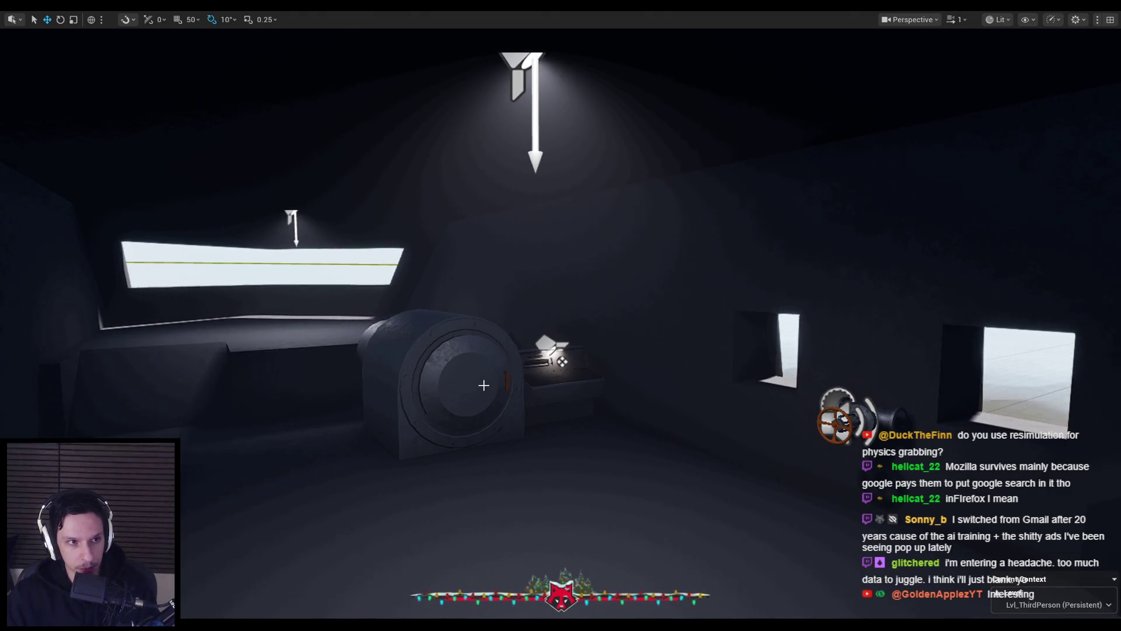
{"action": "mouse_move", "coordinate": [483, 385]}
{"action": "left_mouse_down"}
{"action": "mouse_move", "coordinate": [584, 421]}
{"action": "mouse_move", "coordinate": [479, 383]}
{"action": "left_mouse_up"}
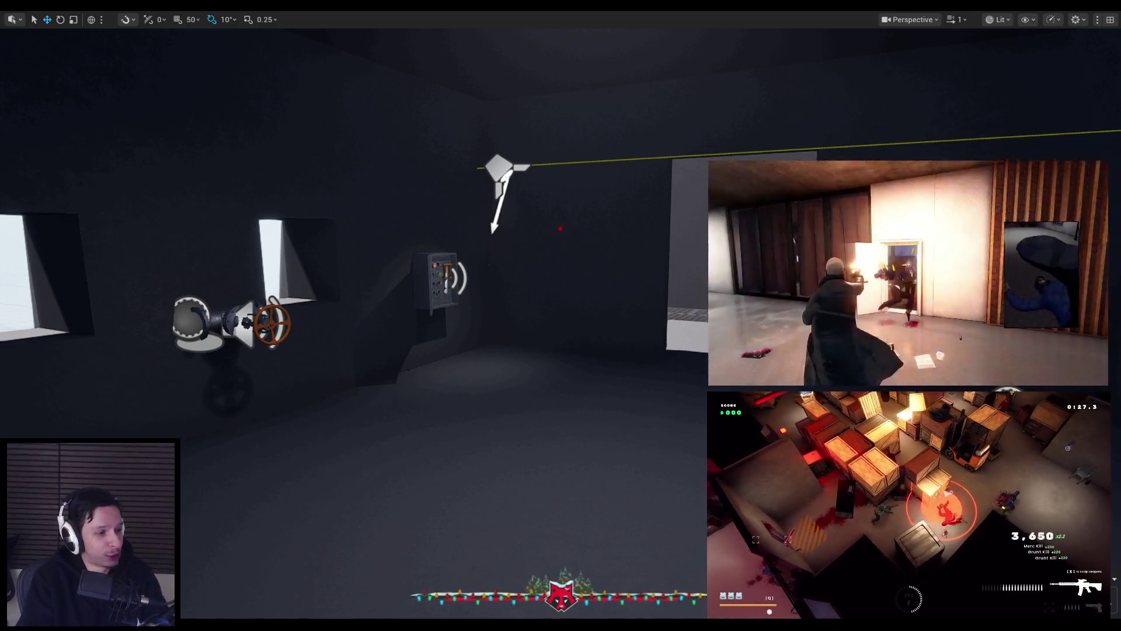
Step: Turn the view toward the wall with the windows and the valve pipe
{"action": "mouse_move", "coordinate": [456, 393]}
{"action": "left_mouse_down"}
{"action": "mouse_move", "coordinate": [537, 371]}
{"action": "mouse_move", "coordinate": [665, 362]}
{"action": "mouse_move", "coordinate": [666, 292]}
{"action": "mouse_move", "coordinate": [643, 362]}
{"action": "mouse_move", "coordinate": [607, 327]}
{"action": "mouse_move", "coordinate": [584, 350]}
{"action": "mouse_move", "coordinate": [560, 327]}
{"action": "mouse_move", "coordinate": [537, 344]}
{"action": "mouse_move", "coordinate": [584, 339]}
{"action": "mouse_move", "coordinate": [572, 351]}
{"action": "left_mouse_up"}
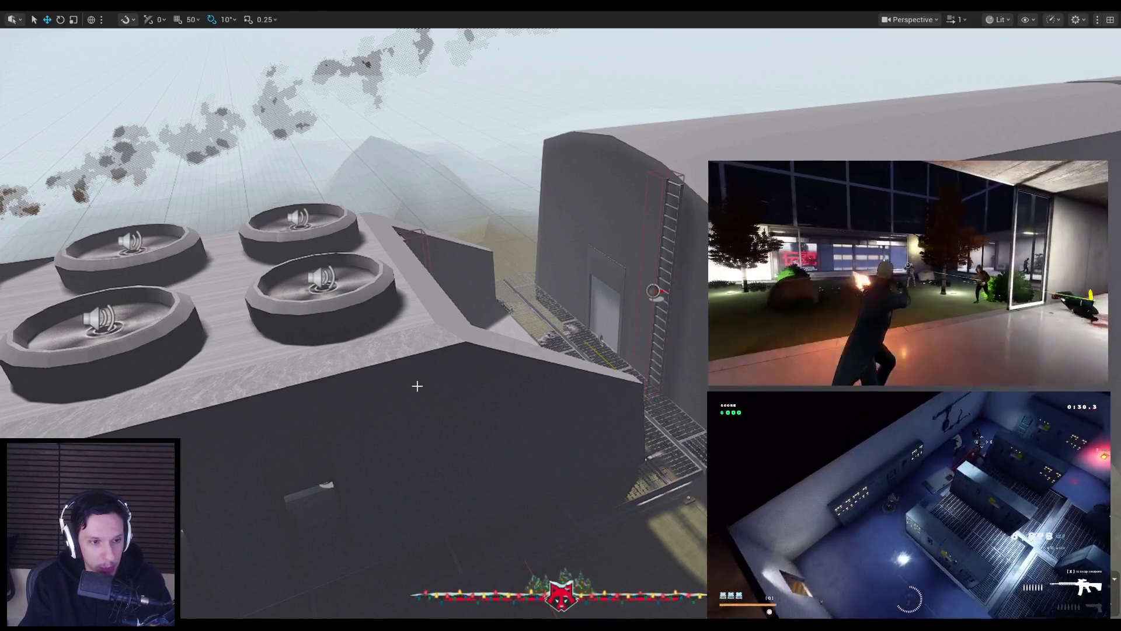
Step: Orbit around the rooftop fans, then bring the YouTube game dev results to full screen
{"action": "mouse_move", "coordinate": [415, 396]}
{"action": "left_mouse_down"}
{"action": "mouse_move", "coordinate": [403, 398]}
{"action": "mouse_move", "coordinate": [438, 380]}
{"action": "mouse_move", "coordinate": [488, 378]}
{"action": "mouse_move", "coordinate": [429, 394]}
{"action": "left_mouse_up"}
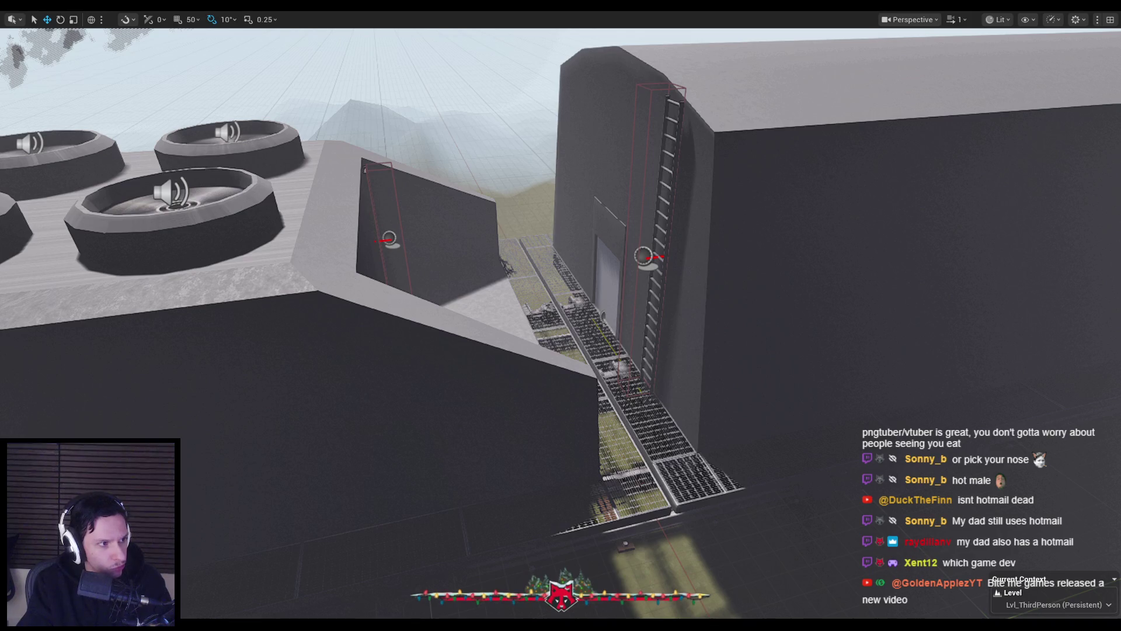
{"action": "left_click_drag", "start_coordinate": [448, 184], "coordinate": [492, 184]}
{"action": "double_click", "coordinate": [492, 183]}
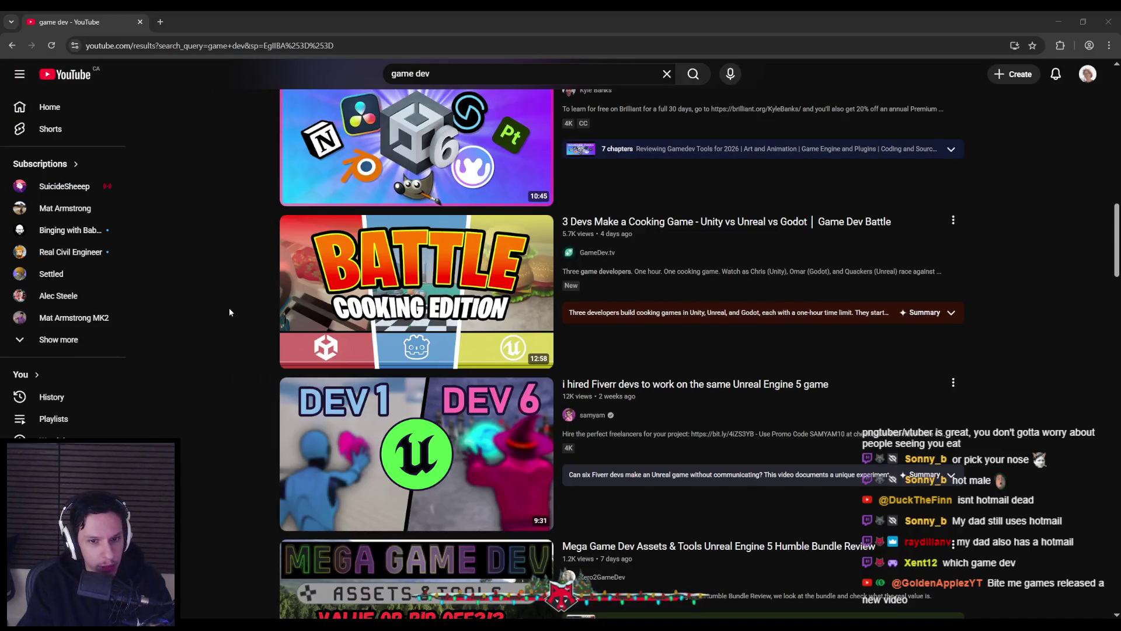
Step: Browse the game dev results and open 'The Game Dev Crisis No One Is Talking About'
{"action": "scroll", "coordinate": [209, 386], "scroll_direction": "down", "scroll_amount": 3}
{"action": "scroll", "coordinate": [210, 386], "scroll_direction": "down", "scroll_amount": 2}
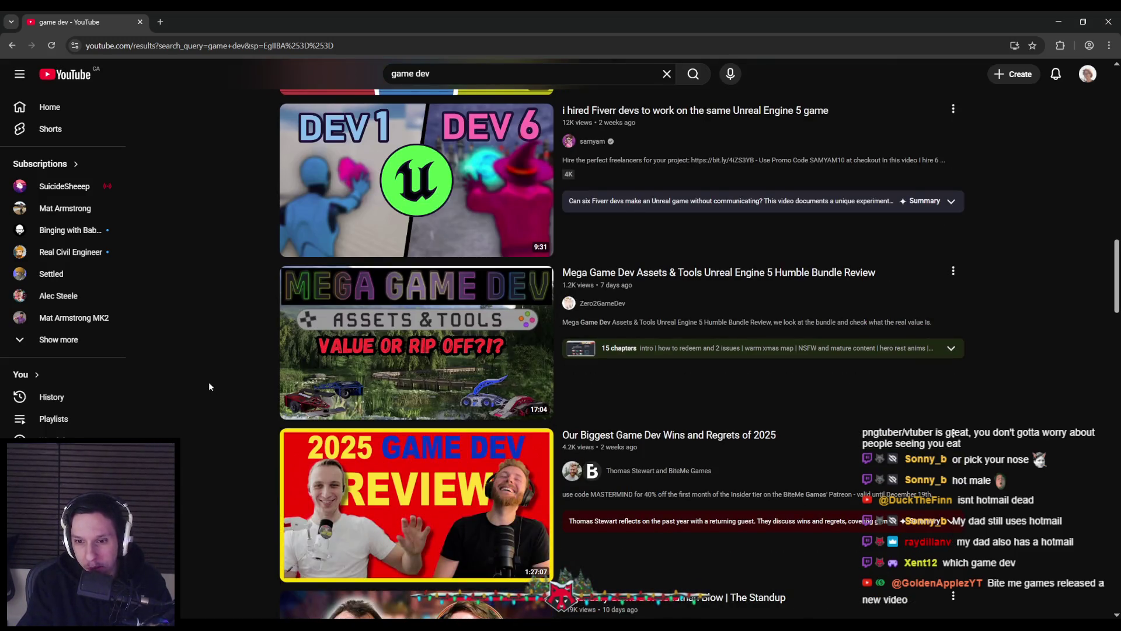
{"action": "scroll", "coordinate": [210, 386], "scroll_direction": "down", "scroll_amount": 3}
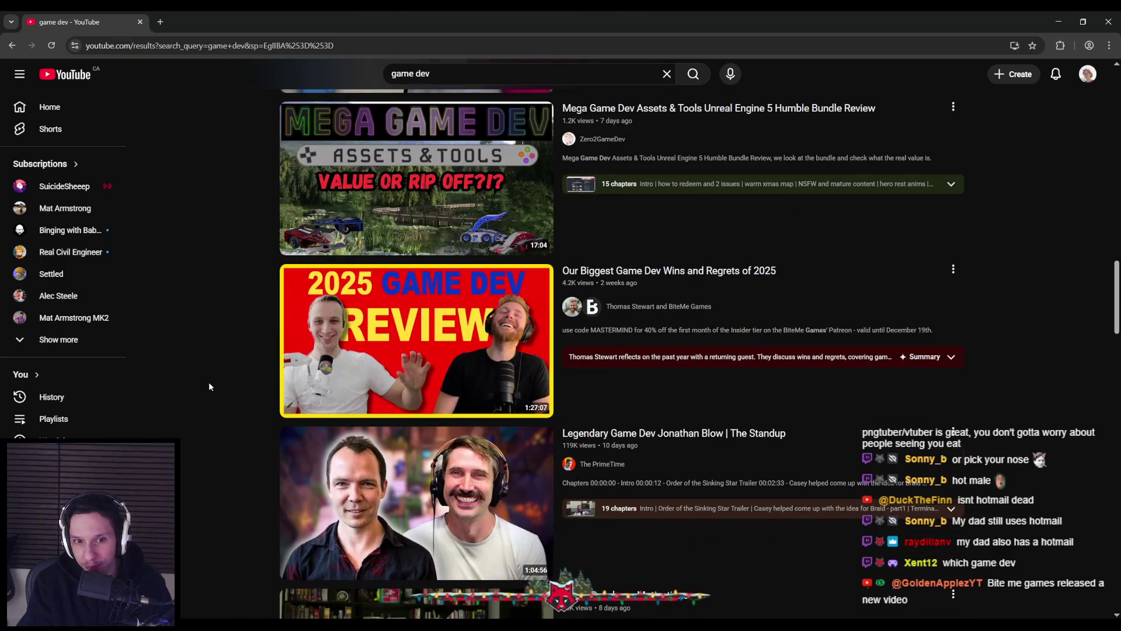
{"action": "scroll", "coordinate": [209, 386], "scroll_direction": "down", "scroll_amount": 2}
{"action": "scroll", "coordinate": [208, 386], "scroll_direction": "down", "scroll_amount": 5}
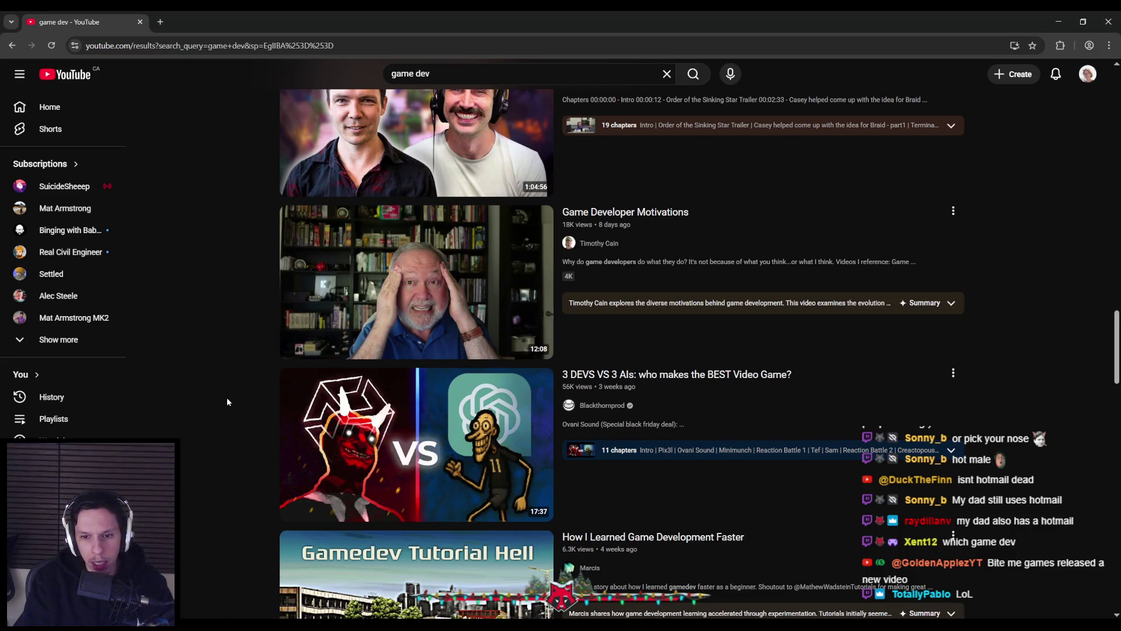
{"action": "scroll", "coordinate": [226, 397], "scroll_direction": "down", "scroll_amount": 3}
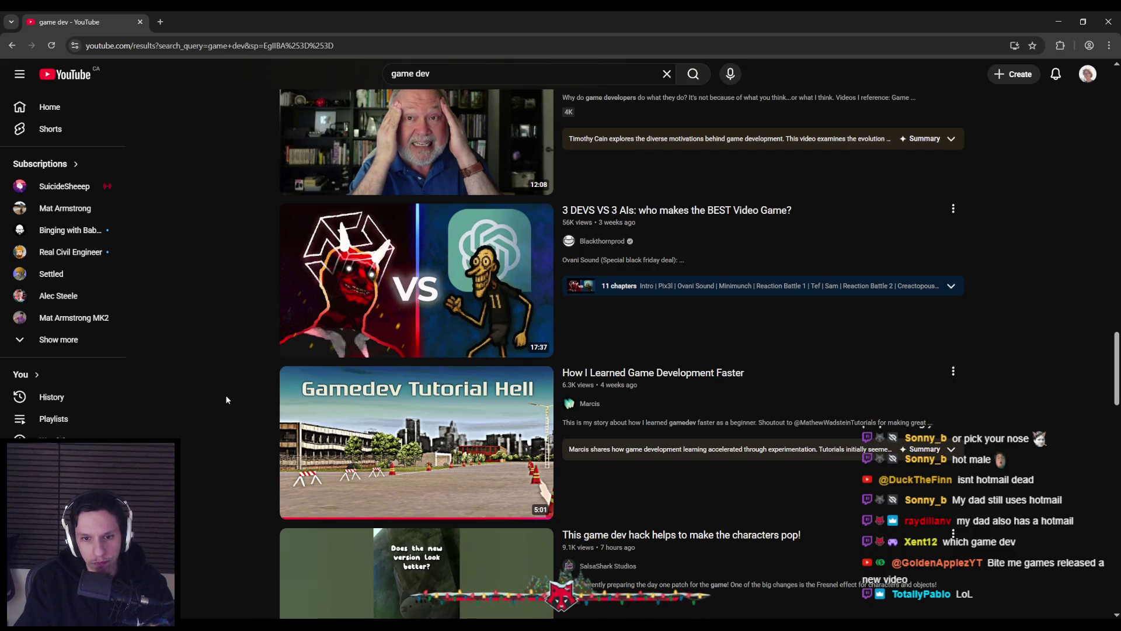
{"action": "scroll", "coordinate": [226, 395], "scroll_direction": "down", "scroll_amount": 3}
{"action": "scroll", "coordinate": [225, 395], "scroll_direction": "up", "scroll_amount": 1}
{"action": "scroll", "coordinate": [219, 230], "scroll_direction": "down", "scroll_amount": 10}
{"action": "scroll", "coordinate": [215, 318], "scroll_direction": "up", "scroll_amount": 1}
{"action": "scroll", "coordinate": [215, 320], "scroll_direction": "up", "scroll_amount": 8}
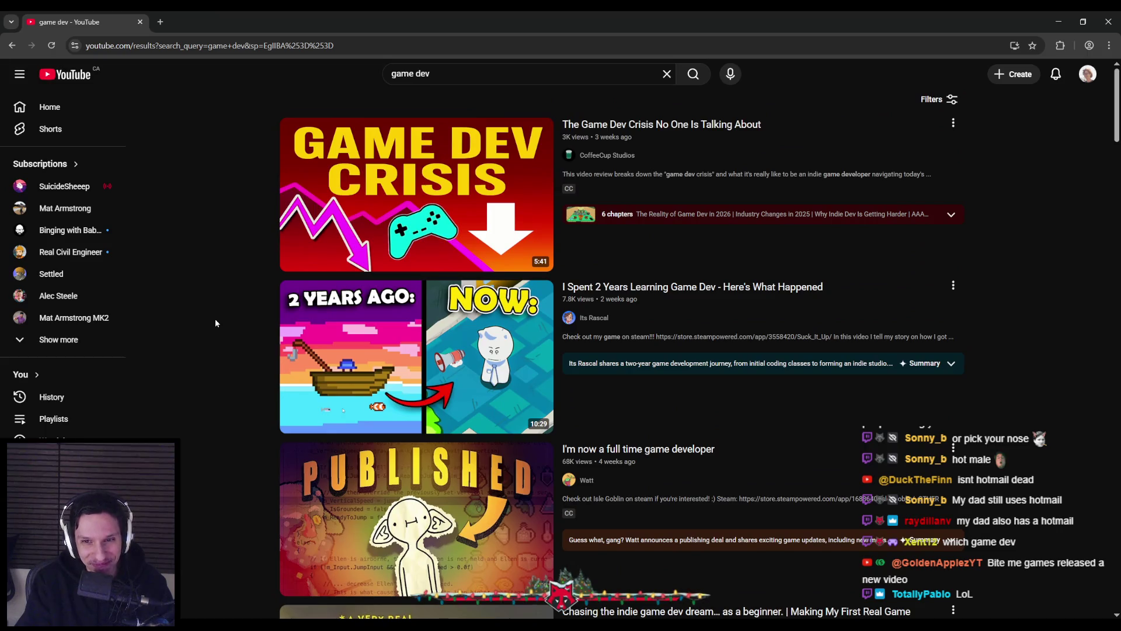
{"action": "scroll", "coordinate": [215, 320], "scroll_direction": "down", "scroll_amount": 12}
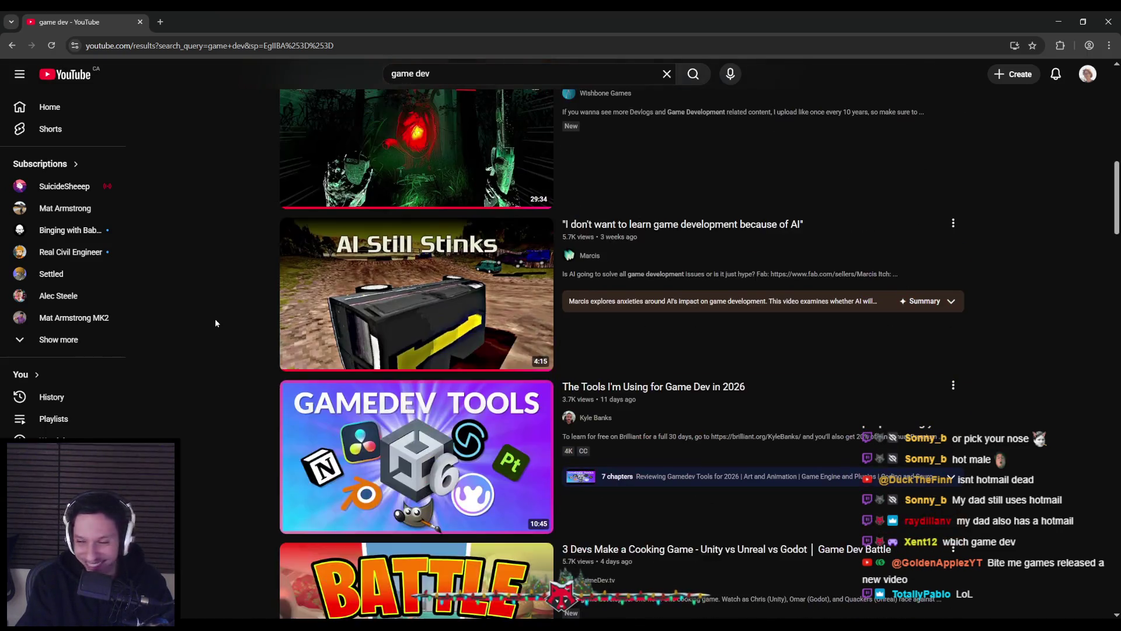
{"action": "scroll", "coordinate": [215, 318], "scroll_direction": "down", "scroll_amount": 7}
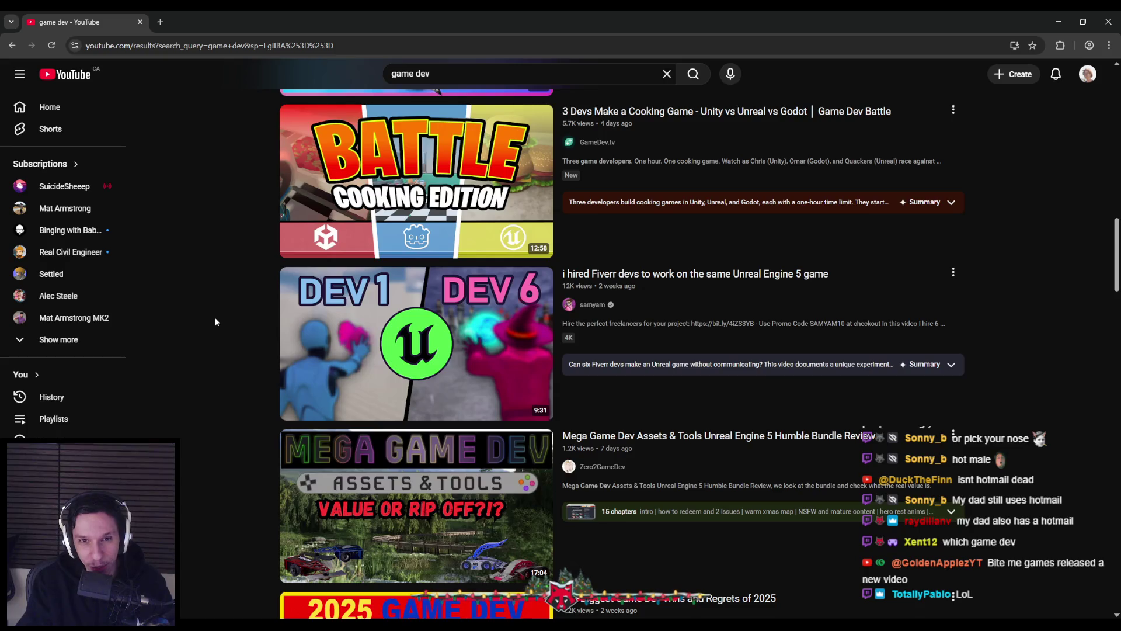
{"action": "scroll", "coordinate": [215, 322], "scroll_direction": "up", "scroll_amount": 1}
{"action": "scroll", "coordinate": [215, 322], "scroll_direction": "down", "scroll_amount": 2}
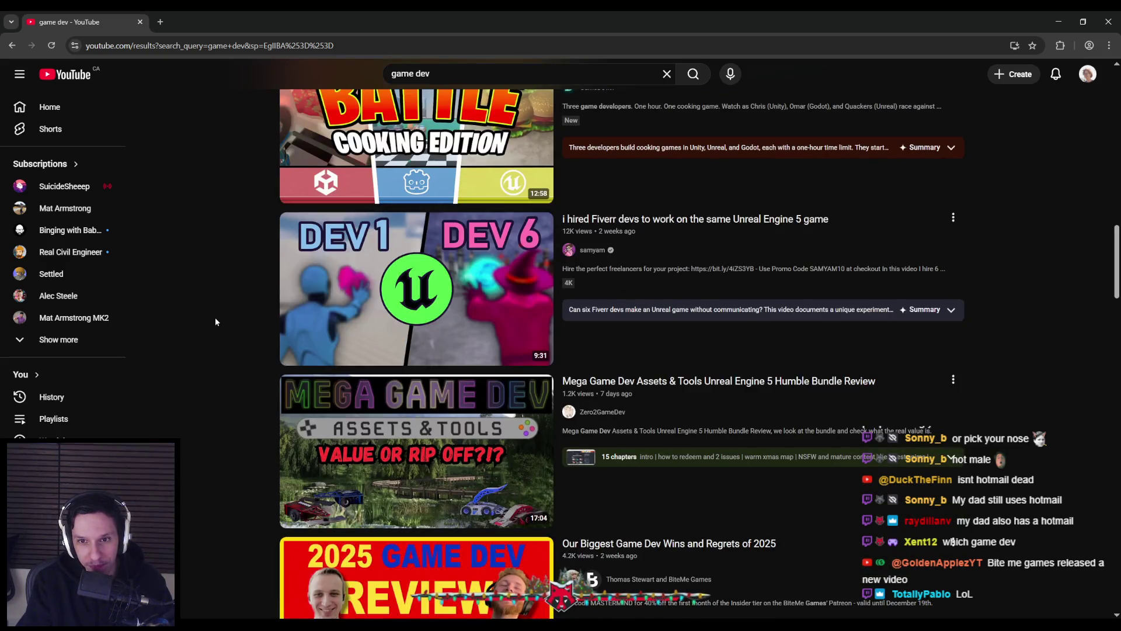
{"action": "scroll", "coordinate": [215, 322], "scroll_direction": "down", "scroll_amount": 3}
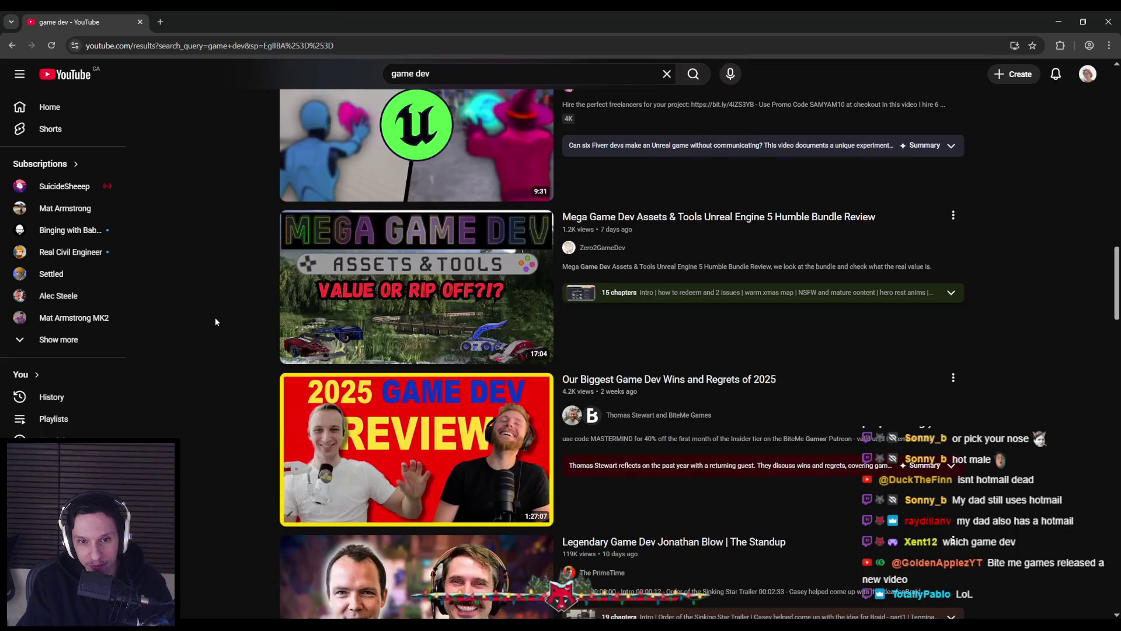
{"action": "scroll", "coordinate": [215, 318], "scroll_direction": "down", "scroll_amount": 5}
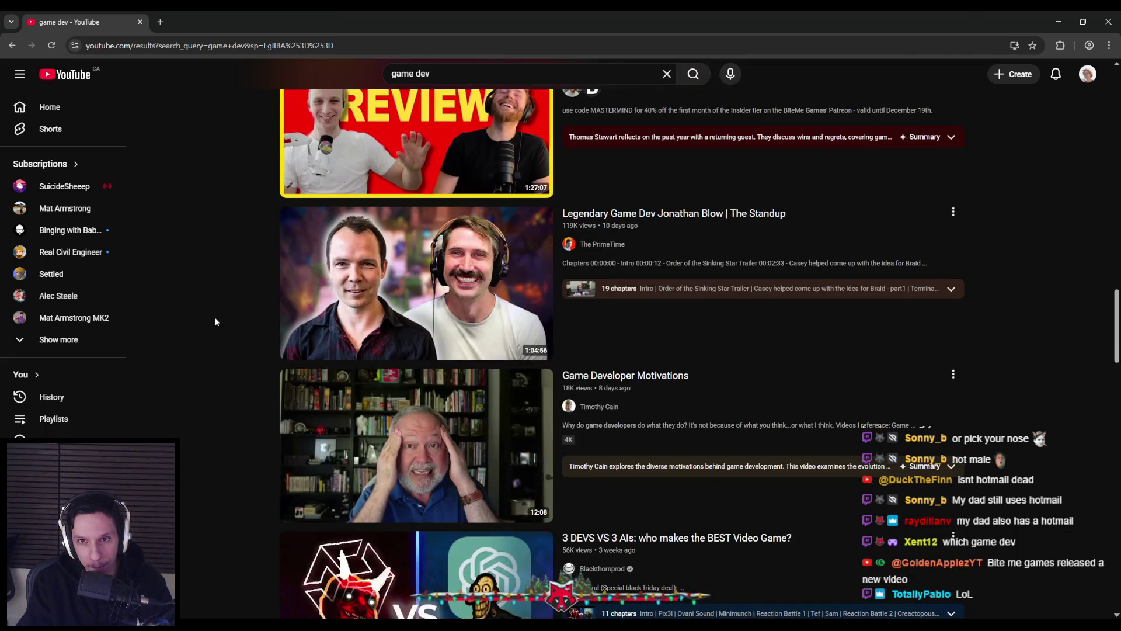
{"action": "scroll", "coordinate": [215, 317], "scroll_direction": "down", "scroll_amount": 2}
{"action": "scroll", "coordinate": [214, 317], "scroll_direction": "down", "scroll_amount": 2}
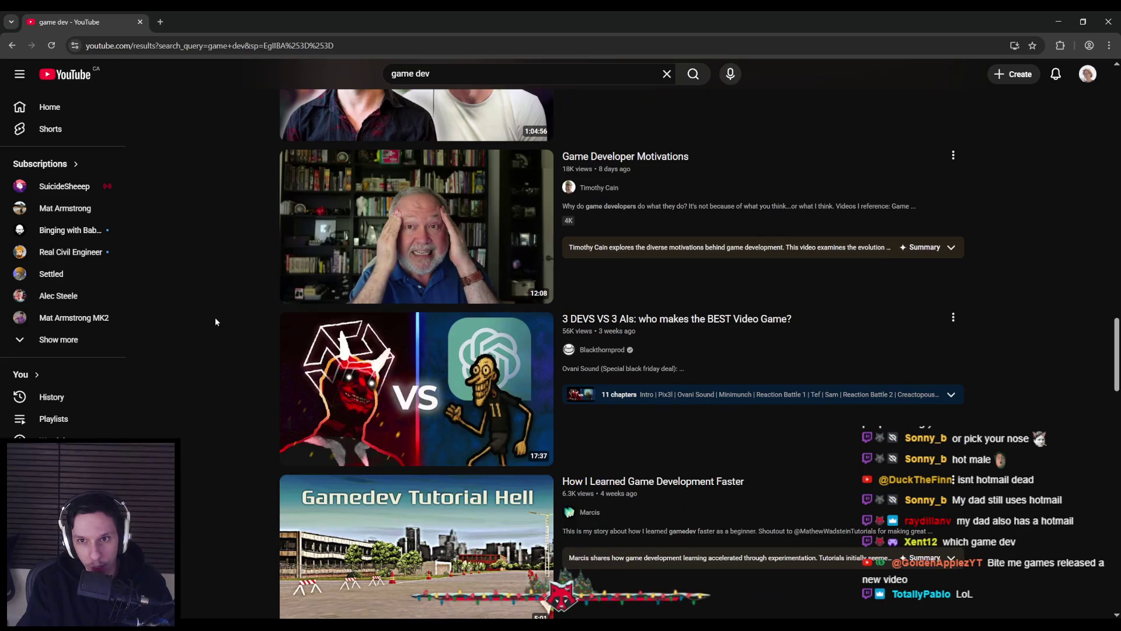
{"action": "scroll", "coordinate": [216, 322], "scroll_direction": "down", "scroll_amount": 6}
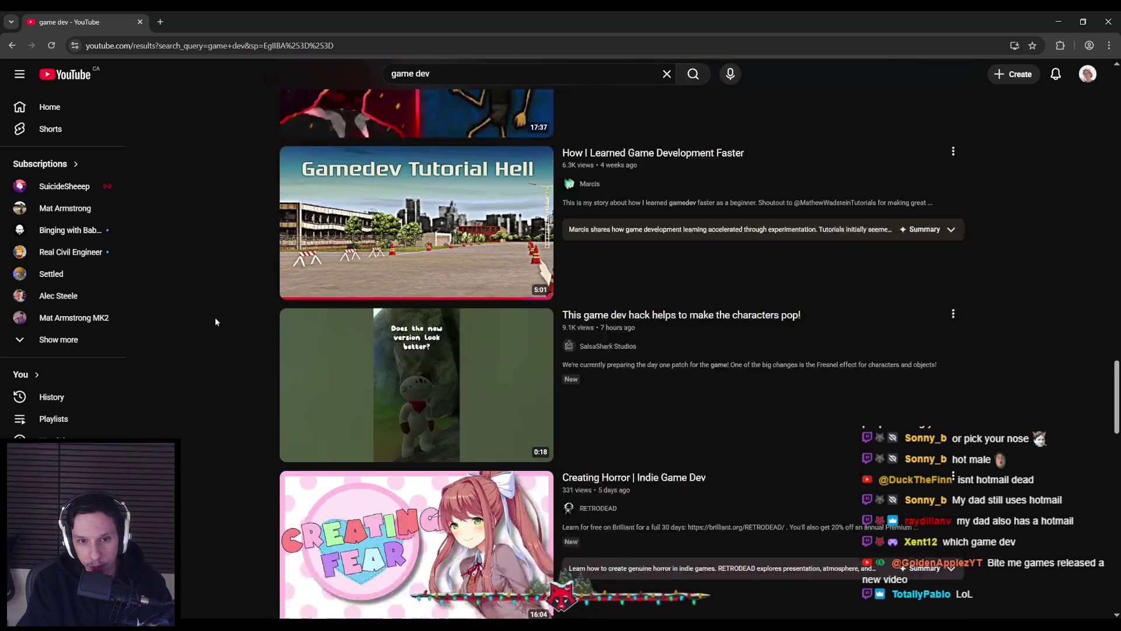
{"action": "scroll", "coordinate": [215, 322], "scroll_direction": "down", "scroll_amount": 3}
{"action": "scroll", "coordinate": [216, 322], "scroll_direction": "down", "scroll_amount": 4}
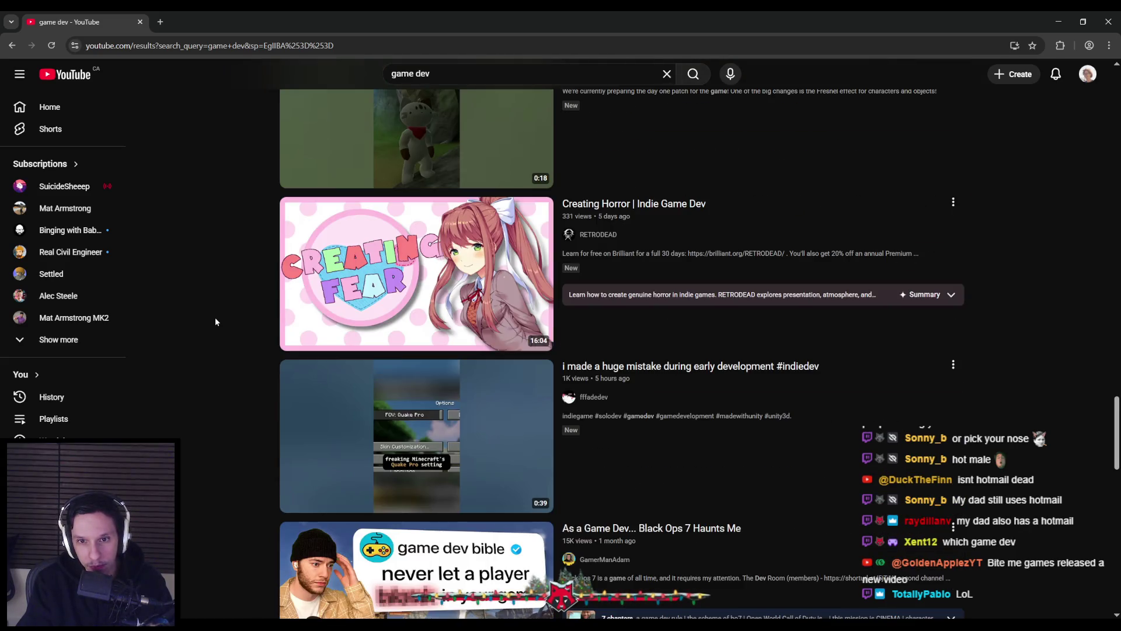
{"action": "scroll", "coordinate": [216, 322], "scroll_direction": "down", "scroll_amount": 3}
{"action": "scroll", "coordinate": [216, 322], "scroll_direction": "down", "scroll_amount": 1}
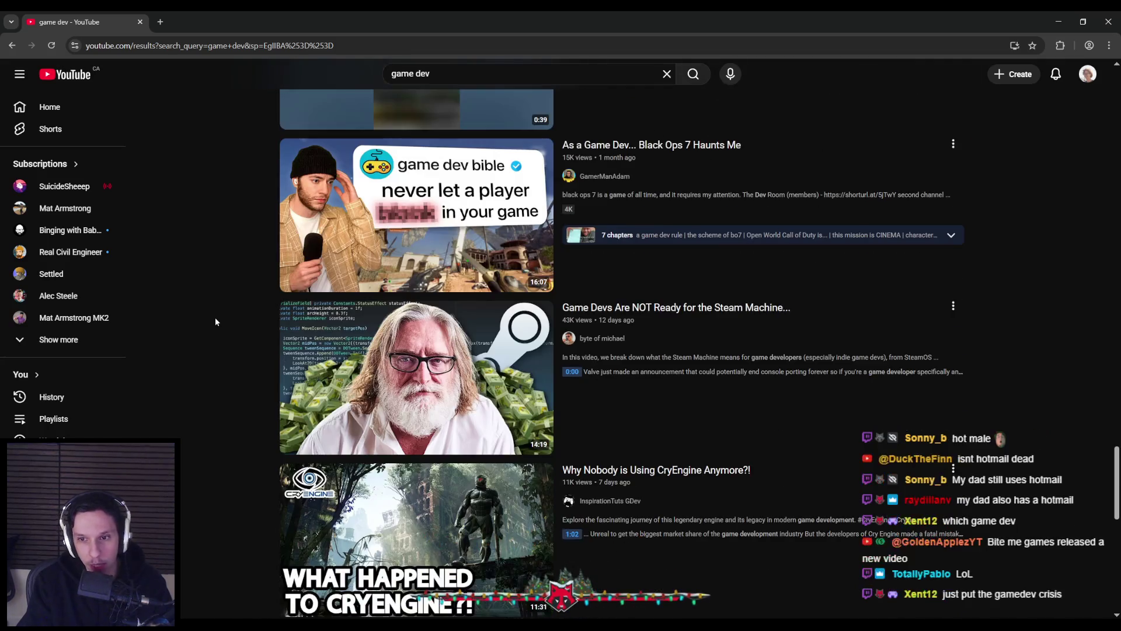
{"action": "scroll", "coordinate": [215, 318], "scroll_direction": "down", "scroll_amount": 4}
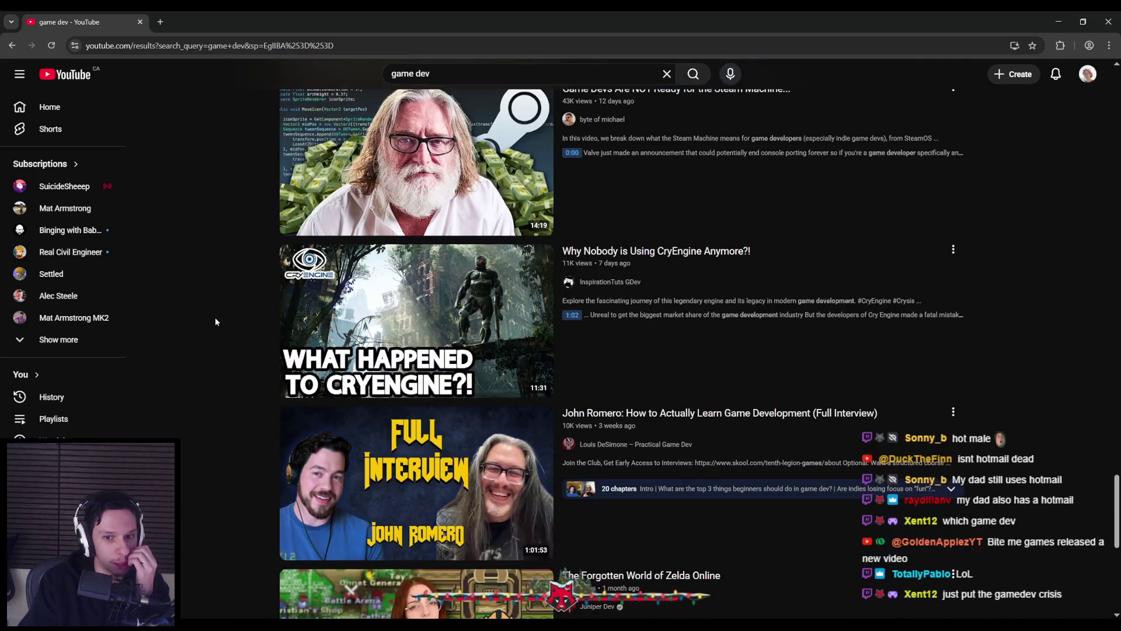
{"action": "scroll", "coordinate": [215, 317], "scroll_direction": "down", "scroll_amount": 6}
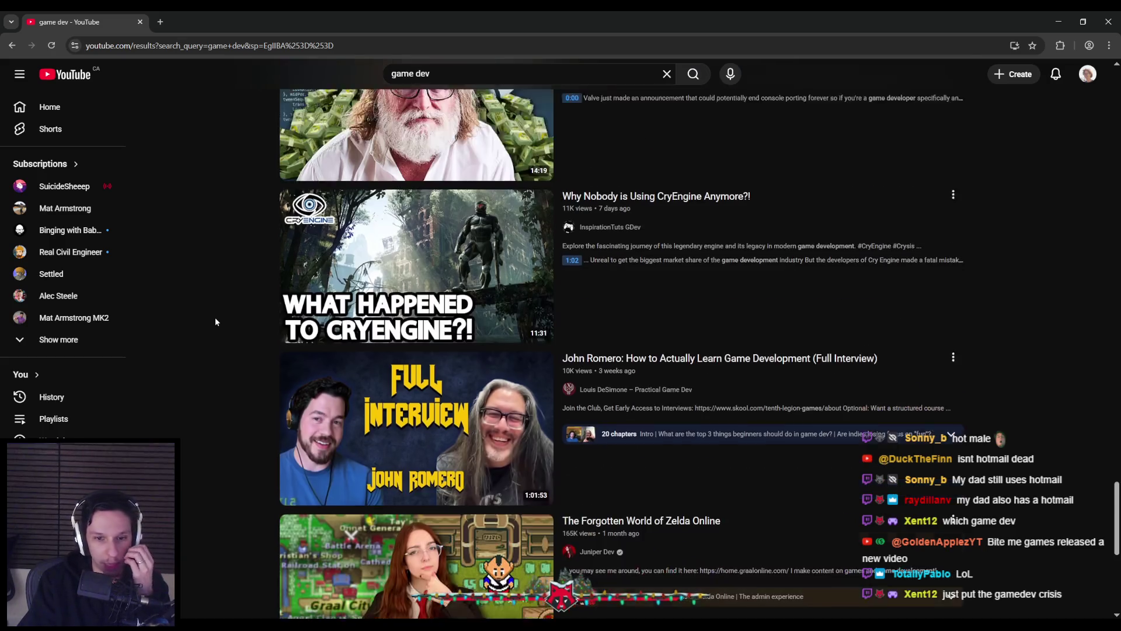
{"action": "scroll", "coordinate": [222, 393], "scroll_direction": "up", "scroll_amount": 12}
{"action": "scroll", "coordinate": [193, 140], "scroll_direction": "up", "scroll_amount": 10}
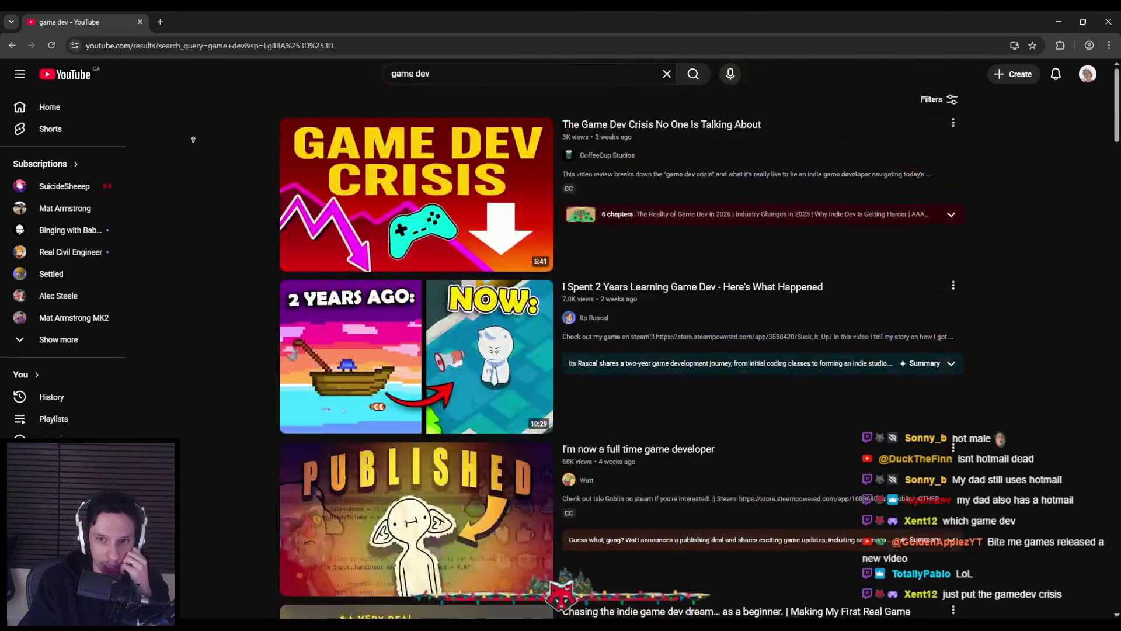
{"action": "left_click", "coordinate": [350, 260]}
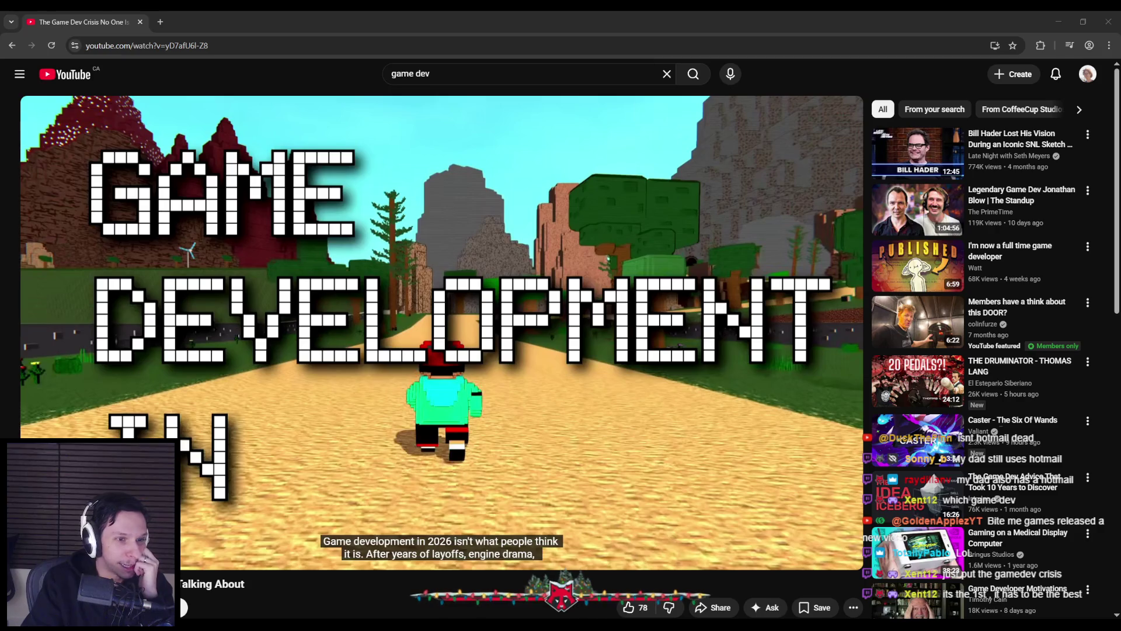
Step: Switch the player to theater view and start the video playing
{"action": "left_click", "coordinate": [814, 556]}
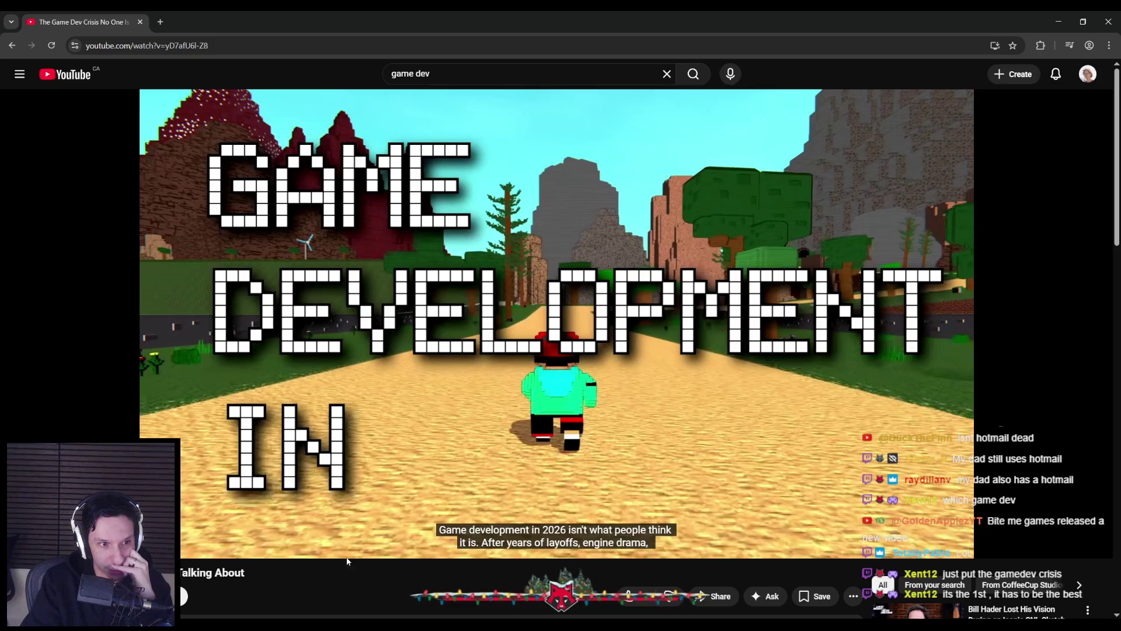
{"action": "scroll", "coordinate": [338, 410], "scroll_direction": "down", "scroll_amount": 2}
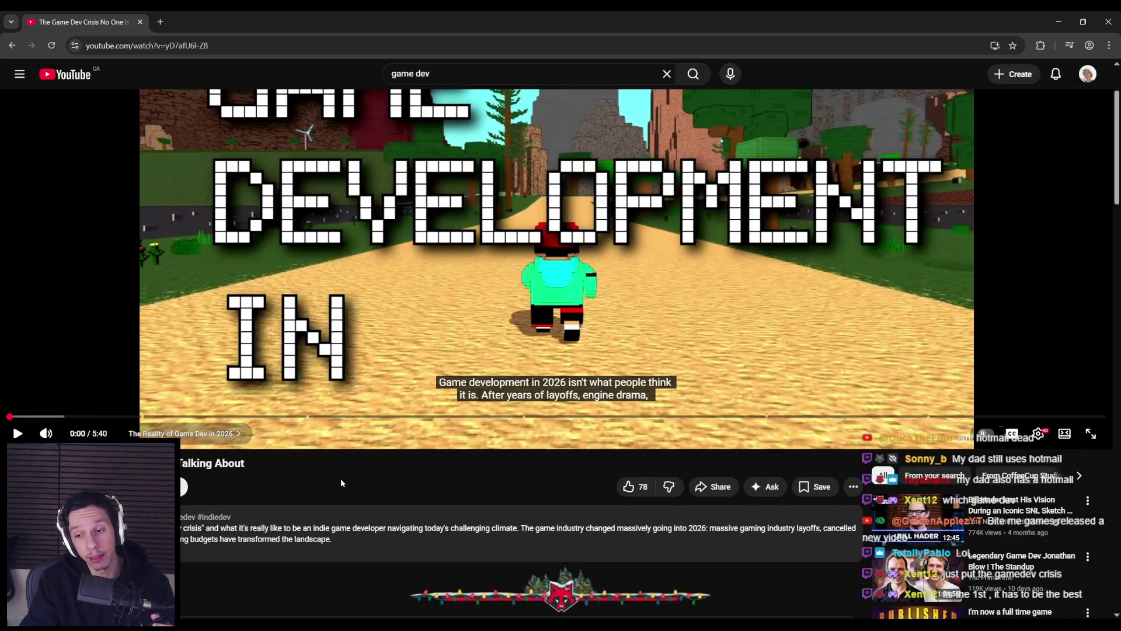
{"action": "scroll", "coordinate": [341, 483], "scroll_direction": "up", "scroll_amount": 2}
{"action": "left_click", "coordinate": [384, 419]}
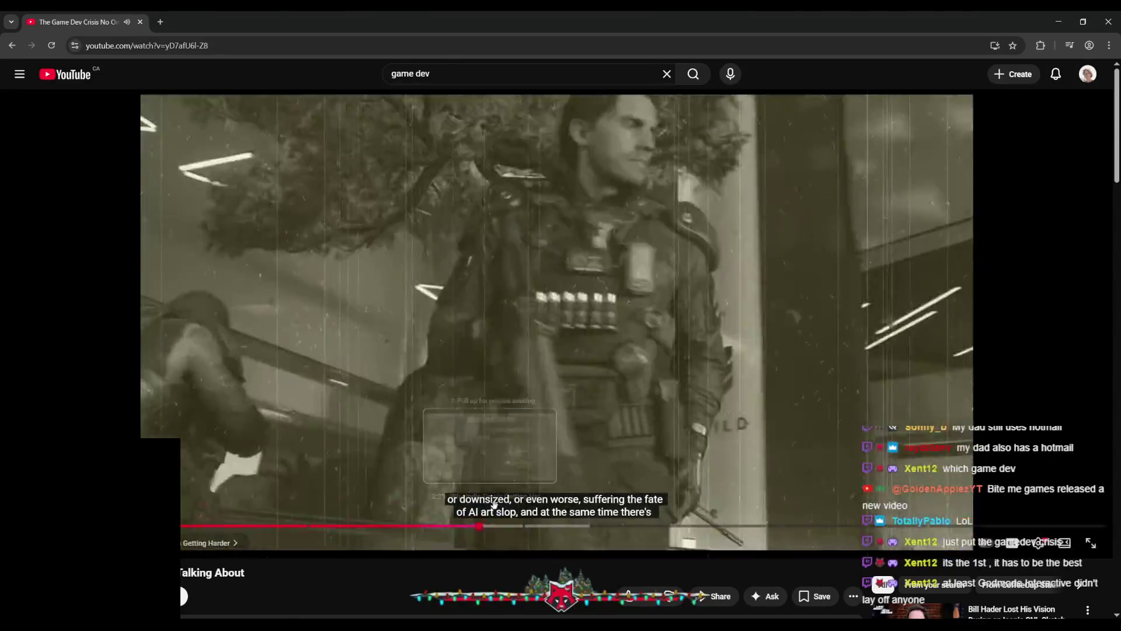
Step: Pause and resume at the forest and farm scenes, playing on to the burnout section
{"action": "left_click", "coordinate": [461, 348]}
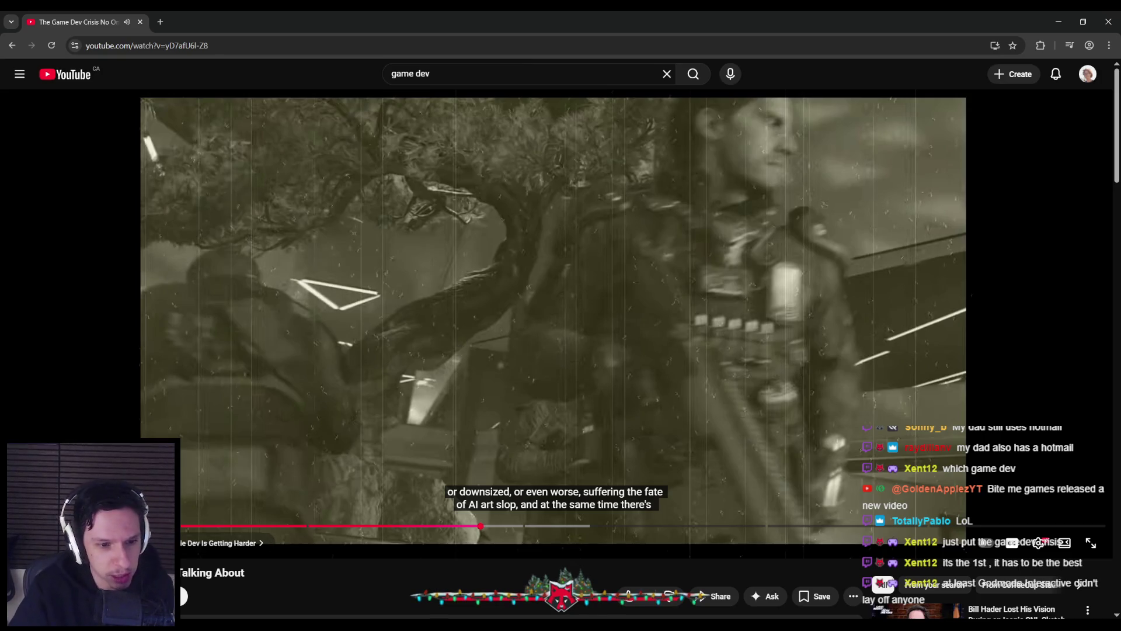
{"action": "left_click", "coordinate": [209, 472]}
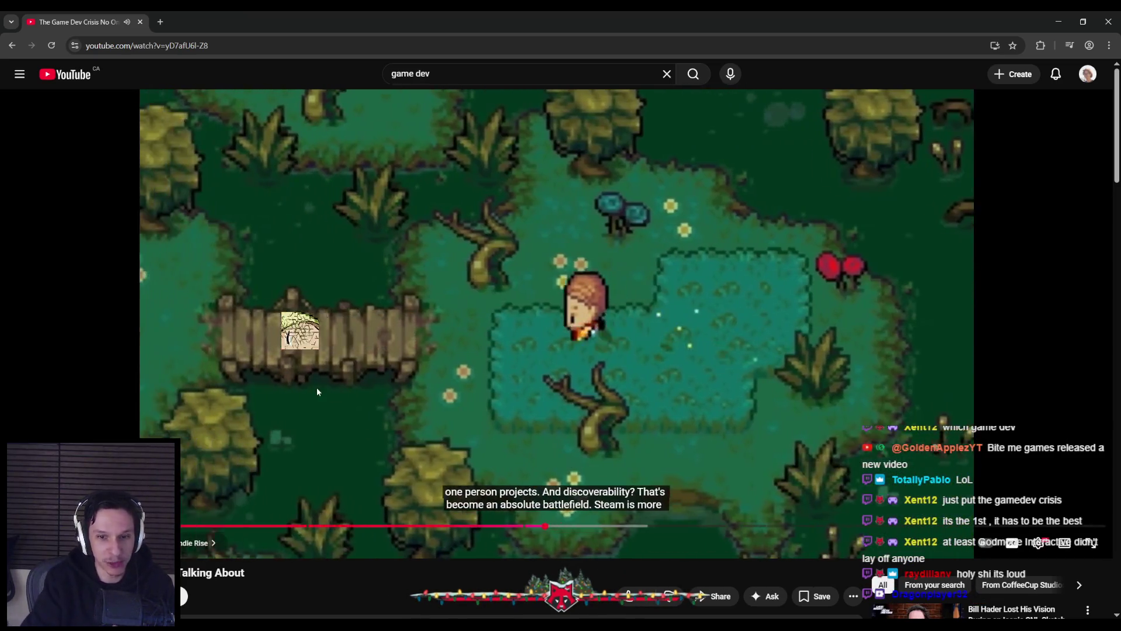
{"action": "left_click", "coordinate": [317, 390]}
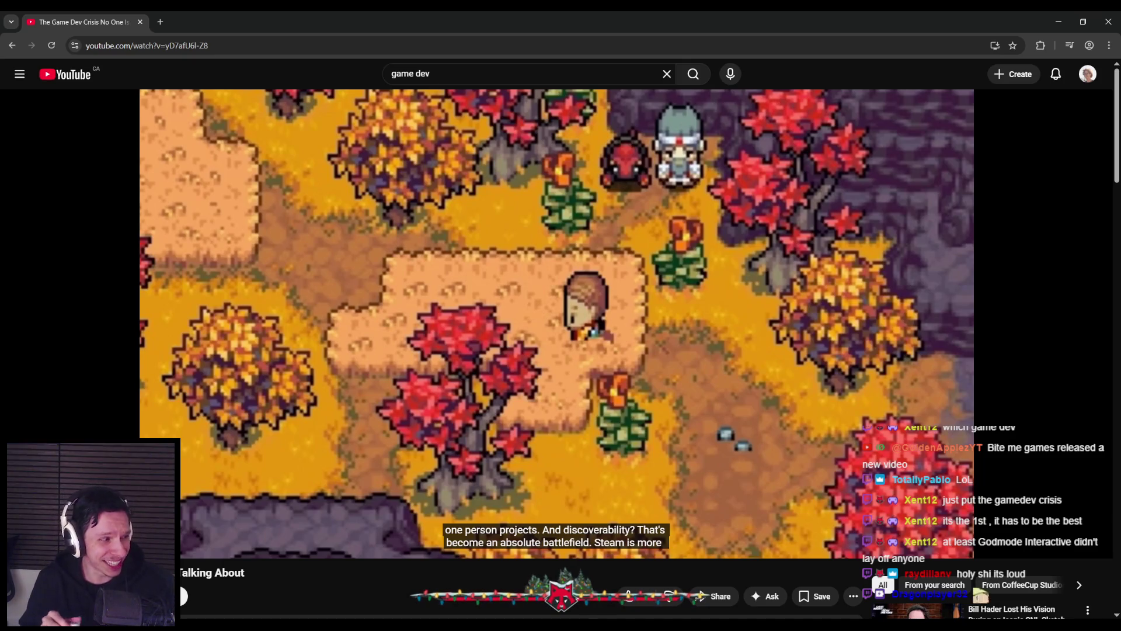
{"action": "left_click", "coordinate": [345, 269]}
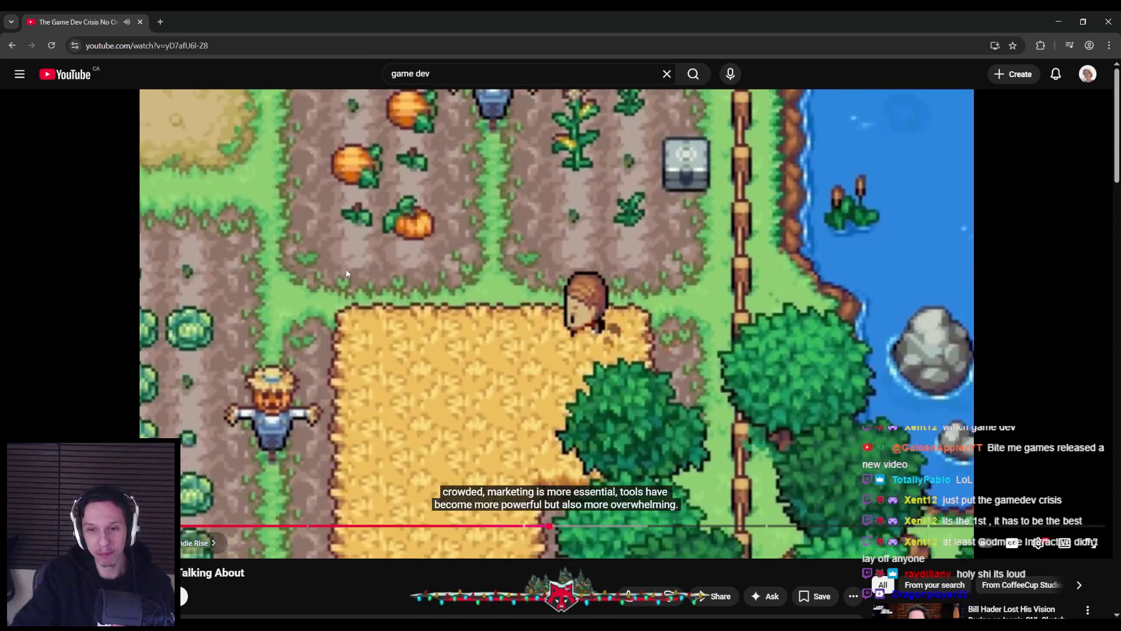
{"action": "left_click", "coordinate": [347, 273]}
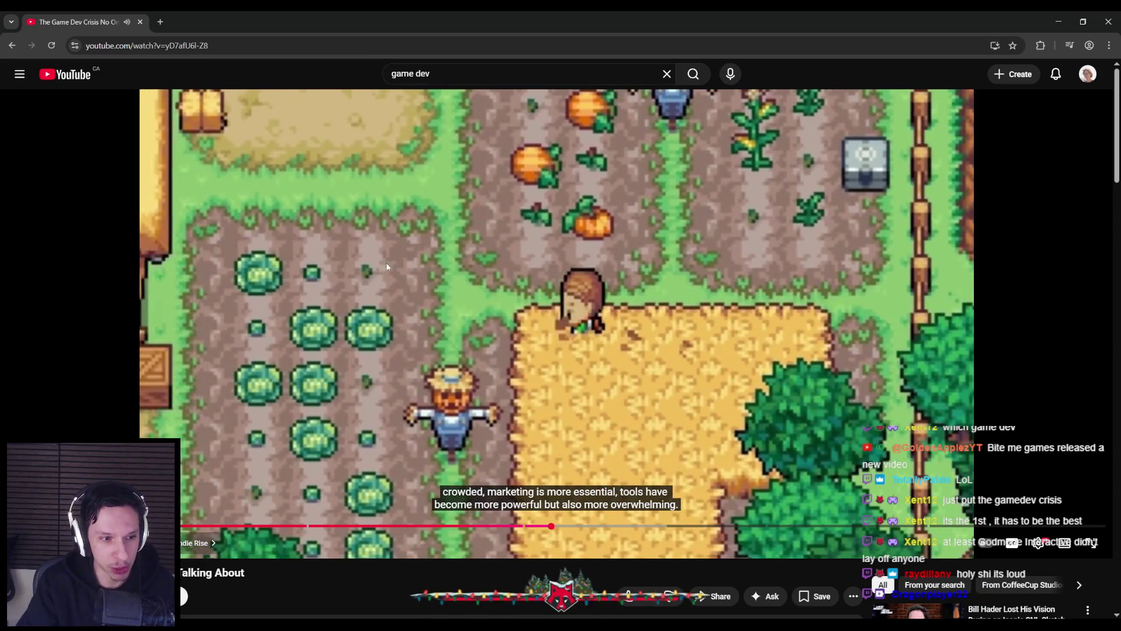
{"action": "left_click", "coordinate": [392, 374]}
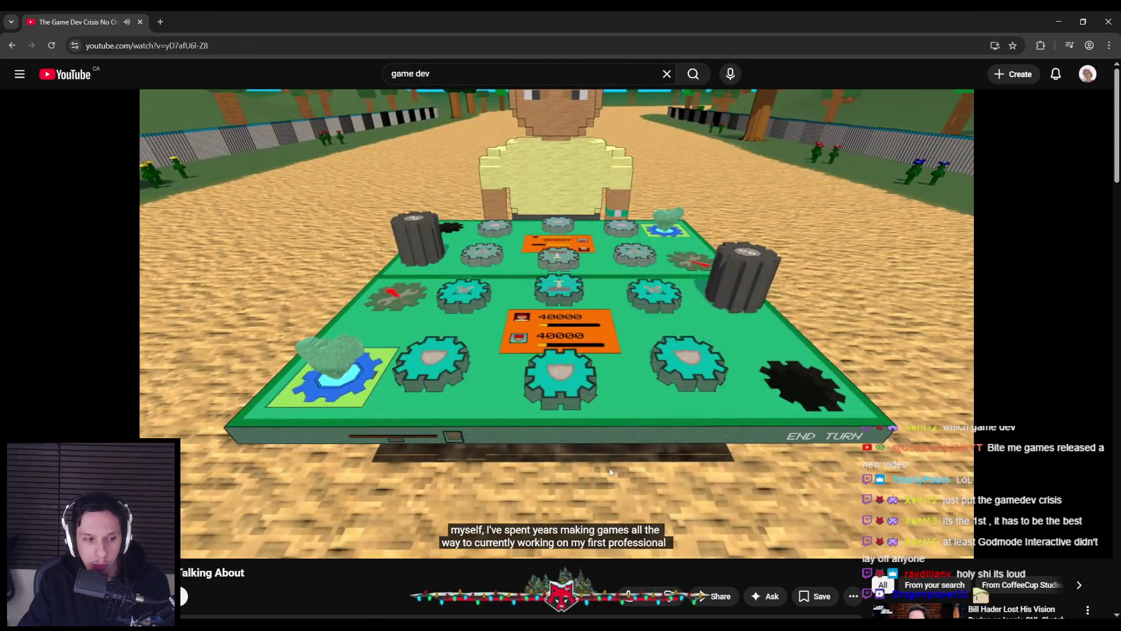
{"action": "mouse_move", "coordinate": [608, 468]}
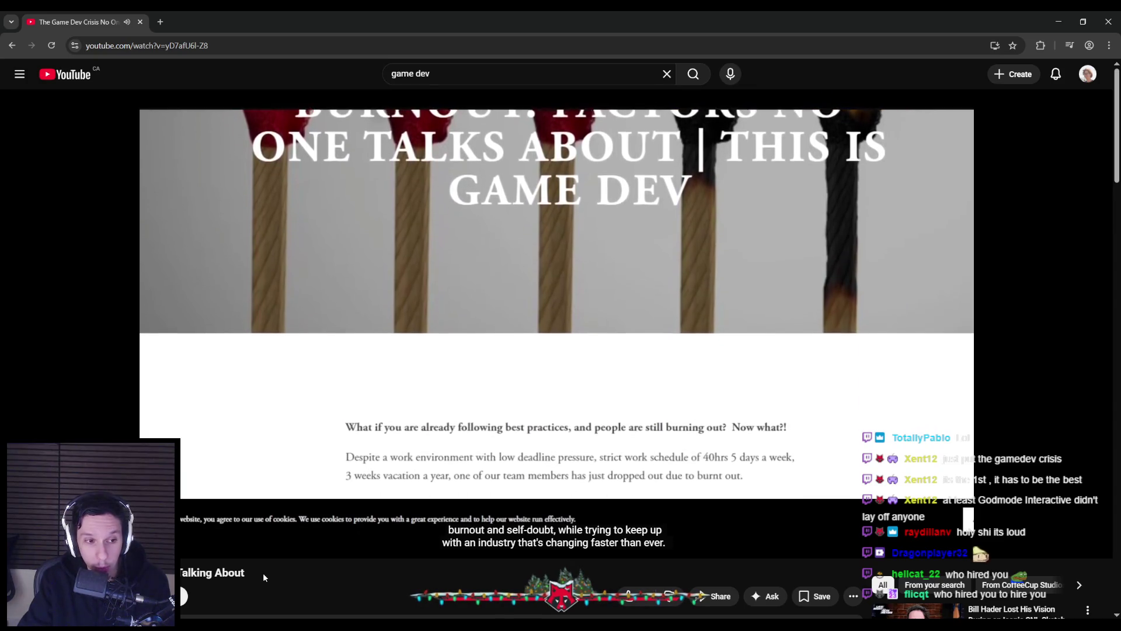
Step: Pause on the burnout article, then resume playback toward the programming tools list
{"action": "left_click", "coordinate": [255, 424]}
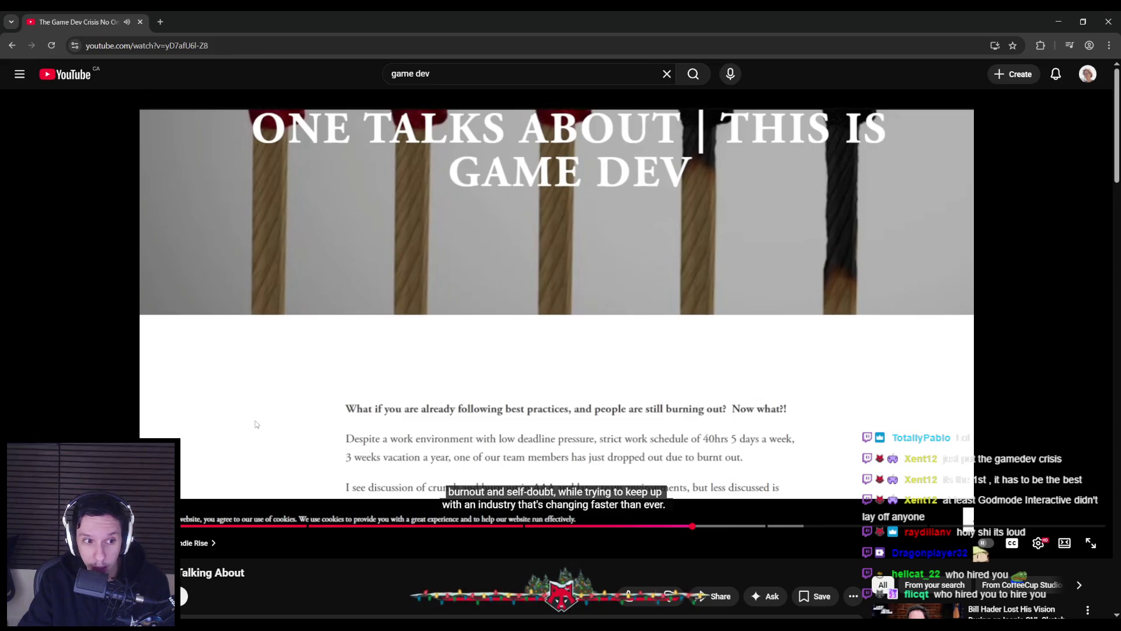
{"action": "key", "text": "space"}
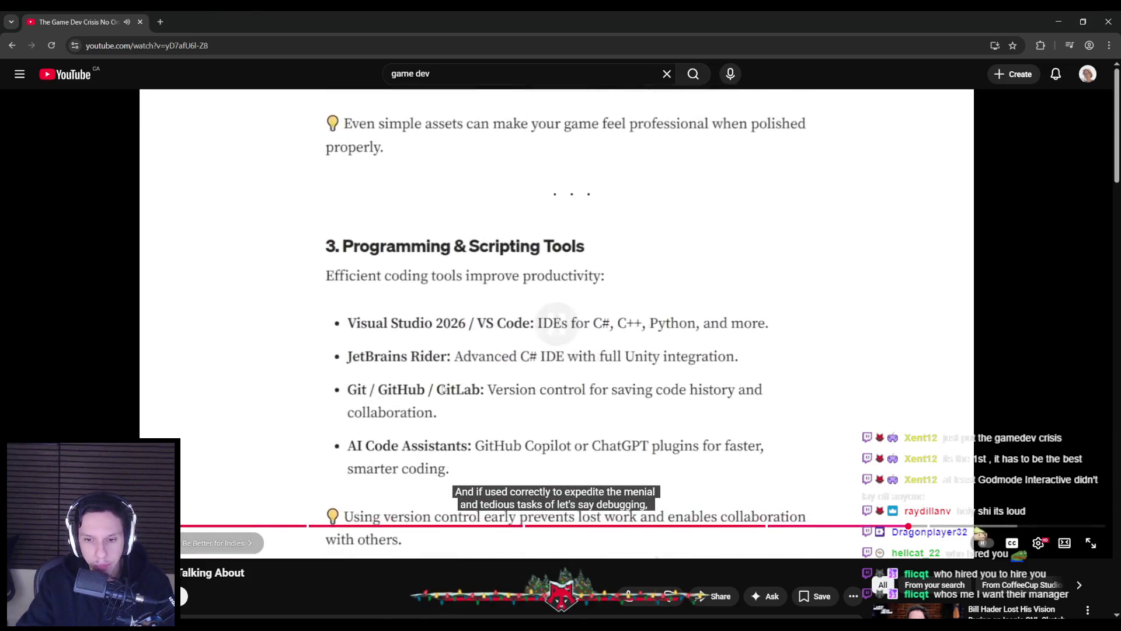
Step: Pause at the programming tools list and seek back to the Introduction / Game Engines section
{"action": "key", "text": "k"}
{"action": "left_click", "coordinate": [904, 524]}
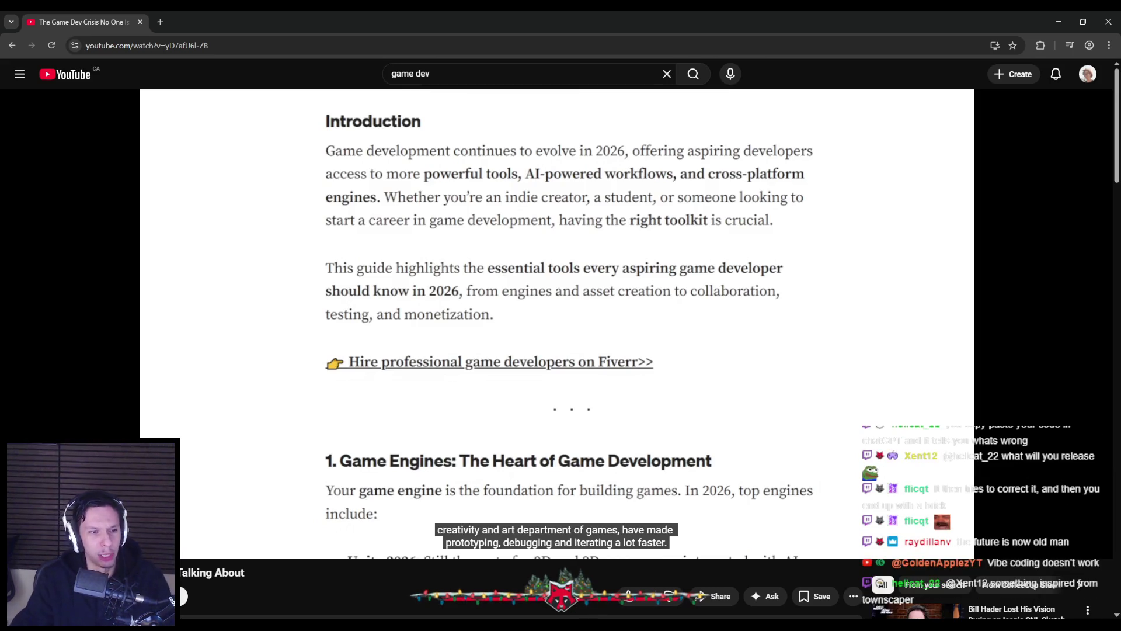
{"action": "mouse_move", "coordinate": [563, 392]}
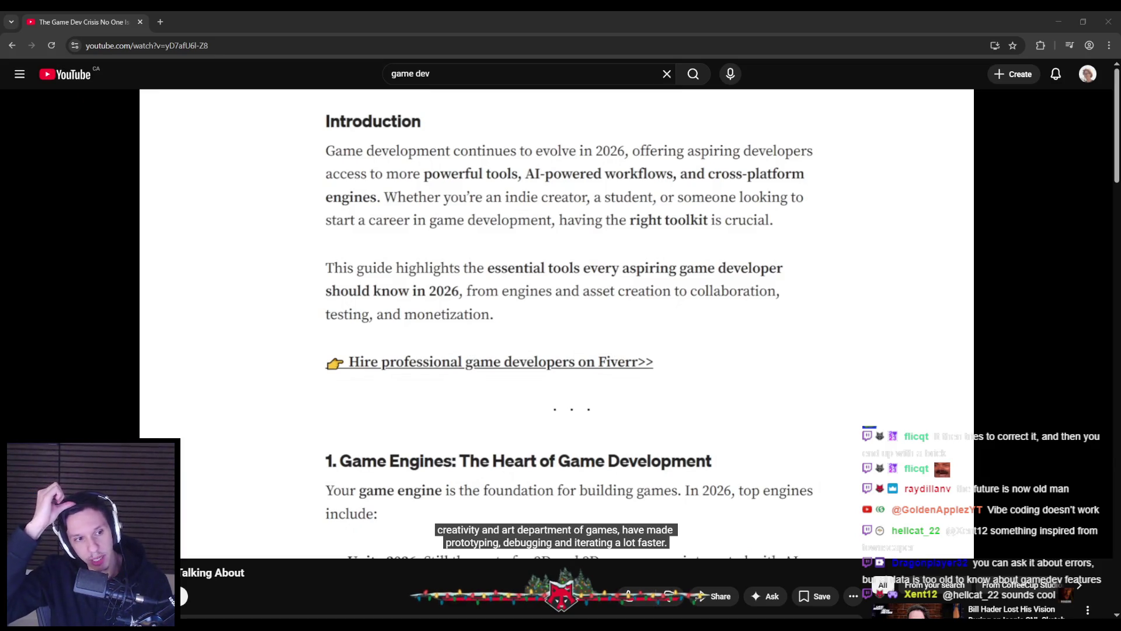
{"action": "mouse_move", "coordinate": [198, 226]}
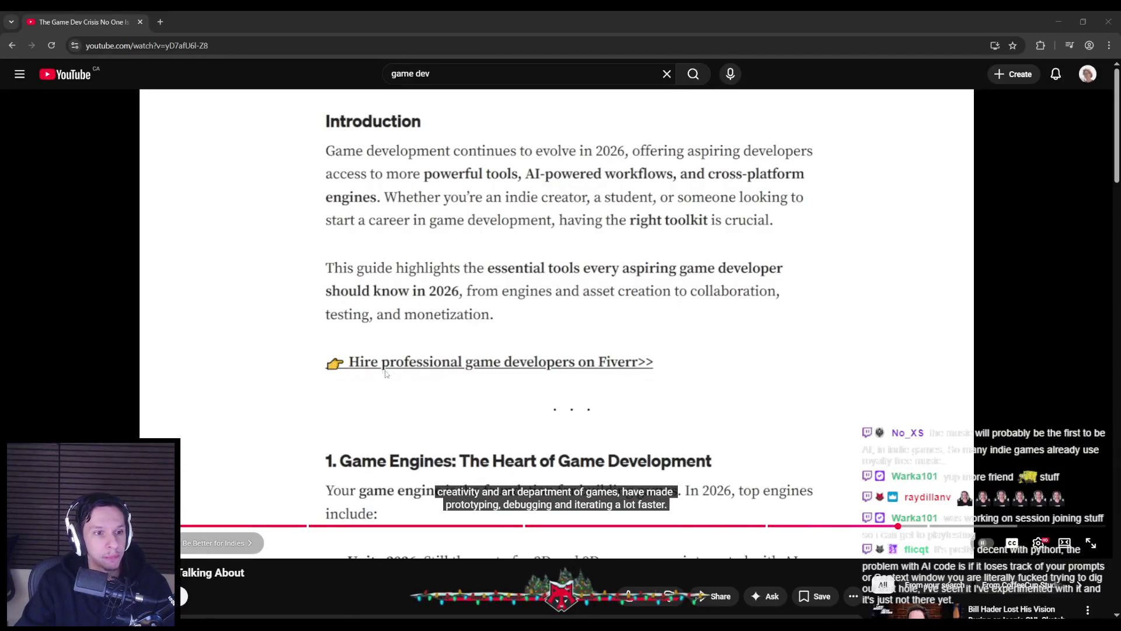
Step: Glance below the player and back while the video plays toward its end screen
{"action": "scroll", "coordinate": [235, 433], "scroll_direction": "down", "scroll_amount": 4}
{"action": "scroll", "coordinate": [388, 438], "scroll_direction": "up", "scroll_amount": 2}
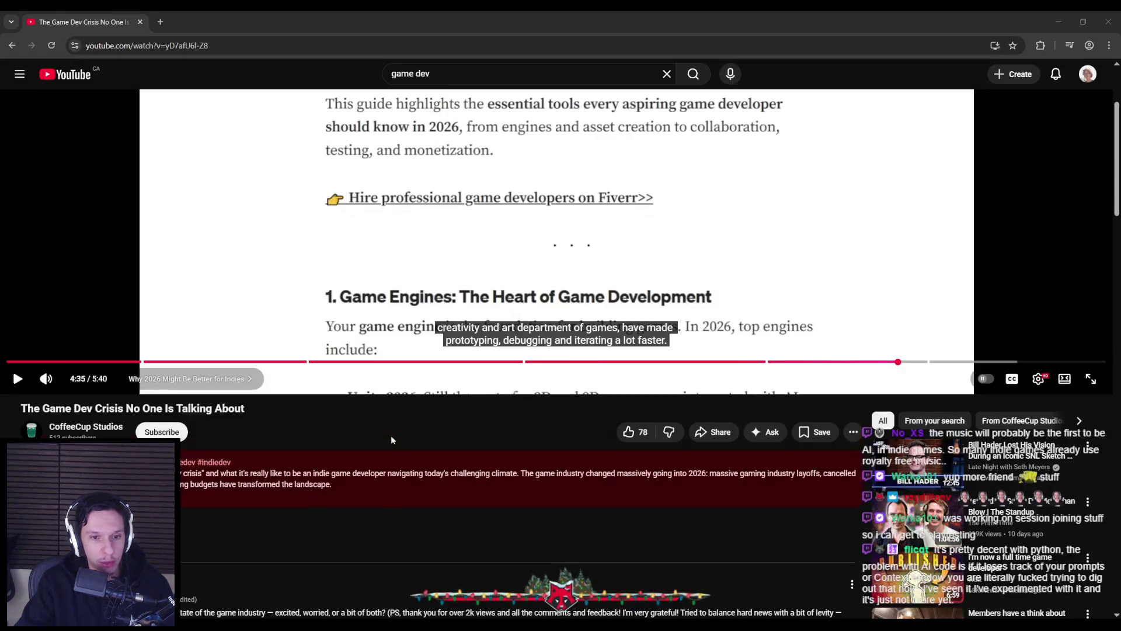
{"action": "scroll", "coordinate": [380, 469], "scroll_direction": "down", "scroll_amount": 3}
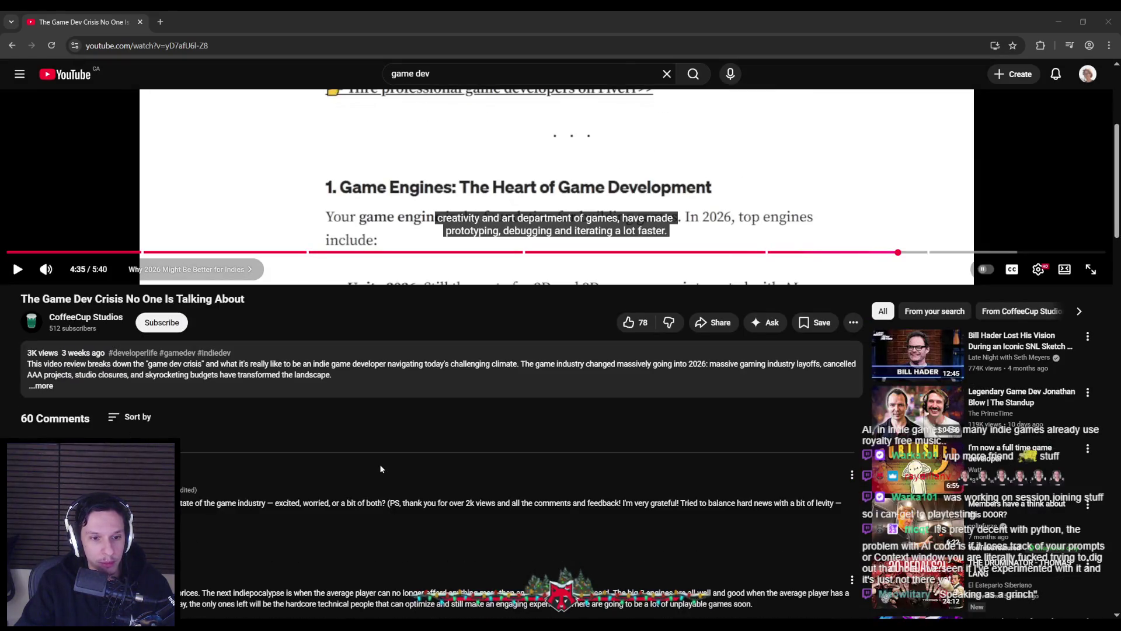
{"action": "scroll", "coordinate": [380, 463], "scroll_direction": "up", "scroll_amount": 5}
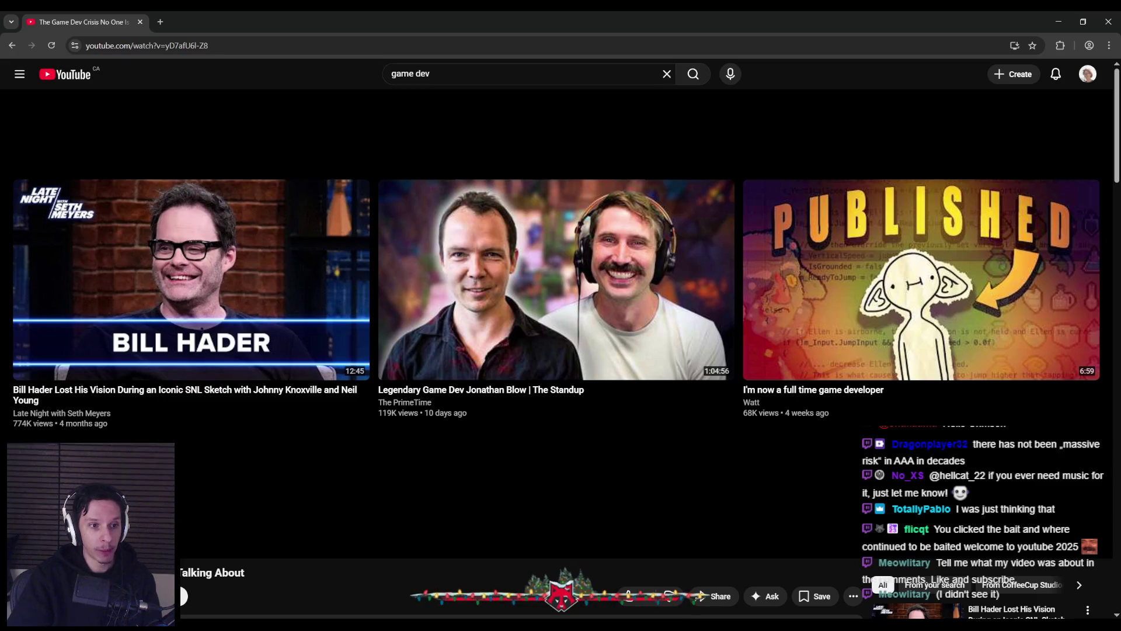
Step: Replay and rewind the video to earlier scenes, then go back to the game dev results
{"action": "left_click", "coordinate": [208, 526]}
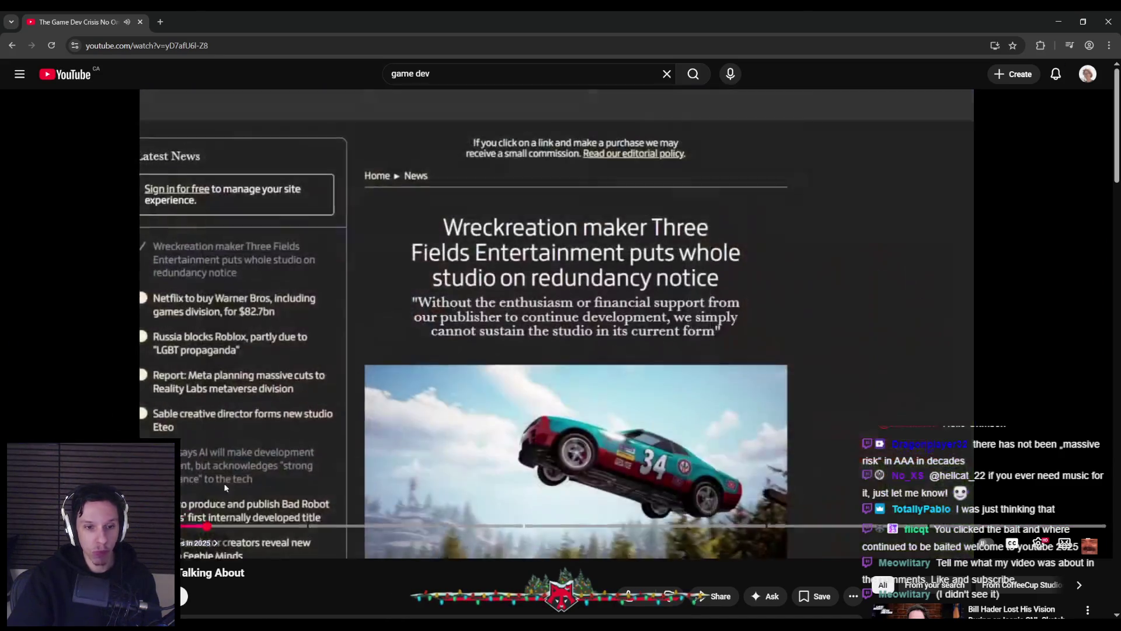
{"action": "left_click", "coordinate": [219, 492]}
{"action": "mouse_move", "coordinate": [171, 526]}
{"action": "left_mouse_down"}
{"action": "mouse_move", "coordinate": [73, 526]}
{"action": "mouse_move", "coordinate": [929, 527]}
{"action": "mouse_move", "coordinate": [279, 528]}
{"action": "left_mouse_up"}
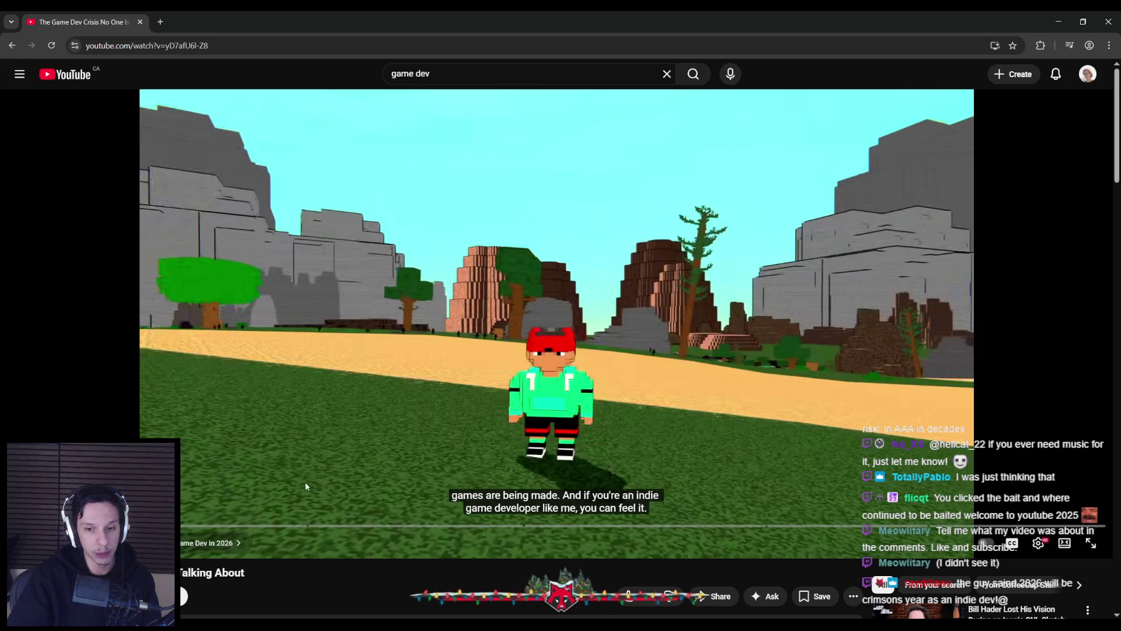
{"action": "left_click_drag", "start_coordinate": [76, 525], "coordinate": [1032, 528]}
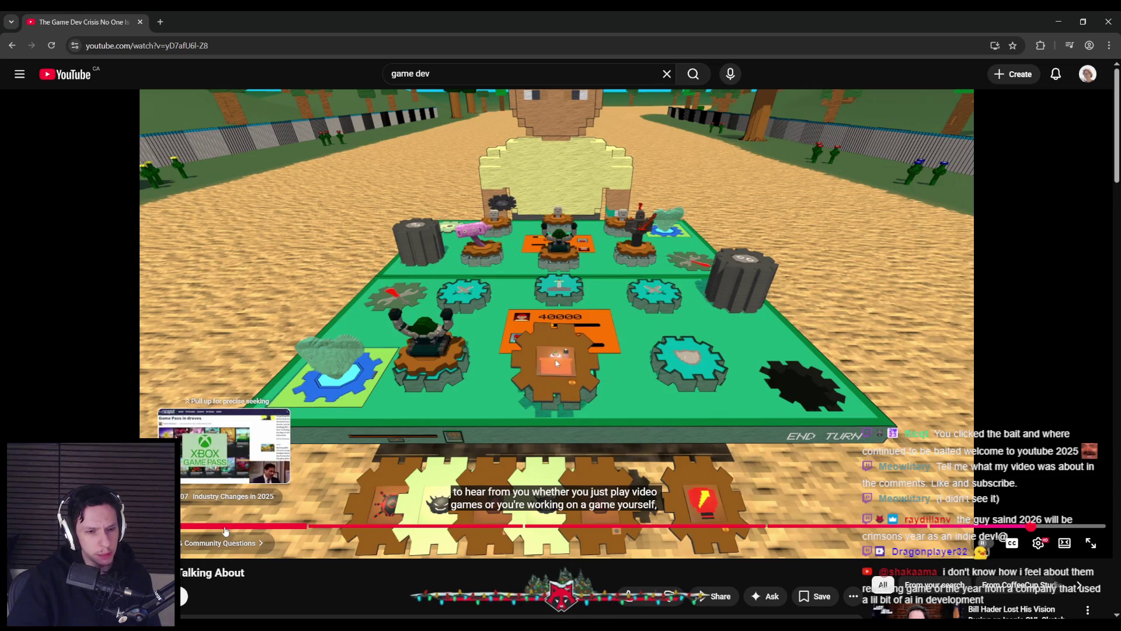
{"action": "key", "text": "alt+Left"}
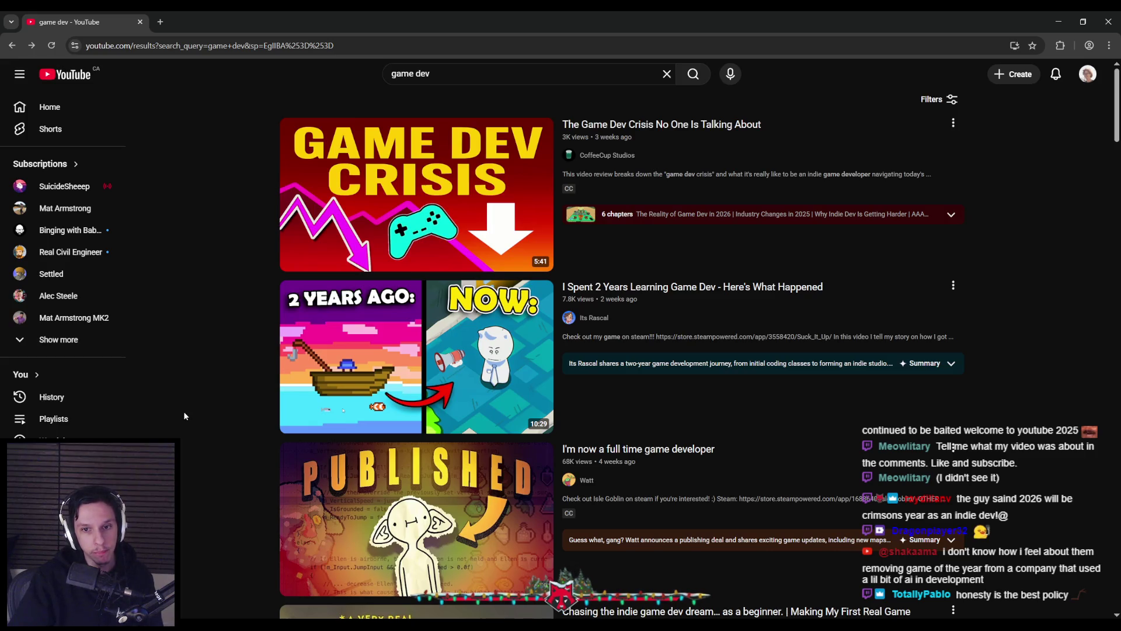
Step: Skim the 'Why Making a Horror Game is SO HARD | Devlog' preview forward and back
{"action": "scroll", "coordinate": [184, 413], "scroll_direction": "down", "scroll_amount": 8}
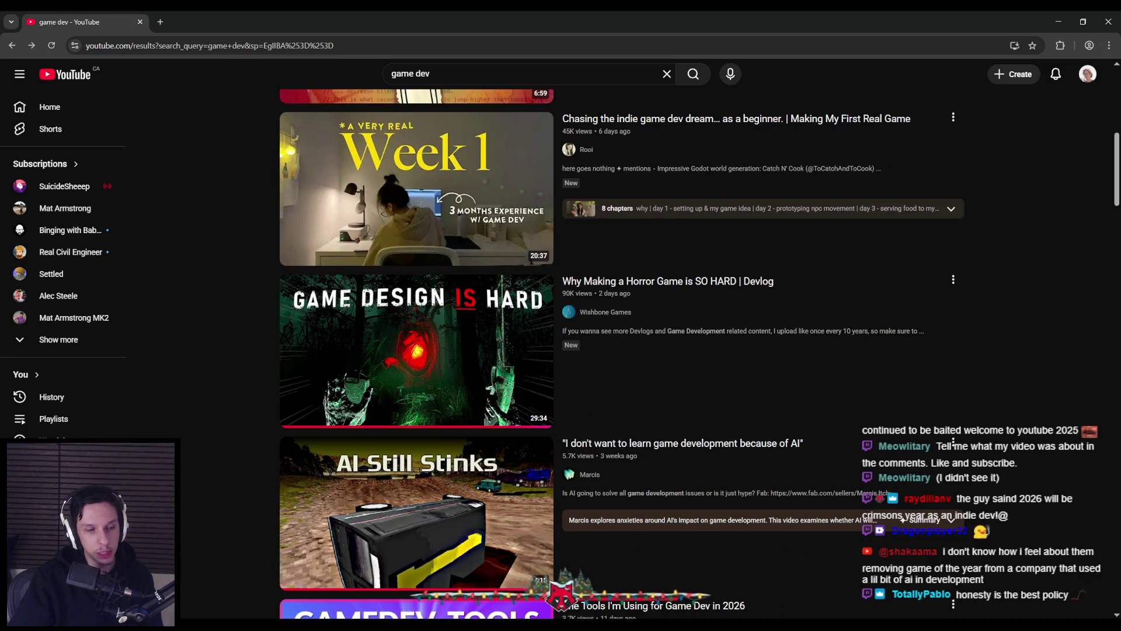
{"action": "mouse_move", "coordinate": [404, 370]}
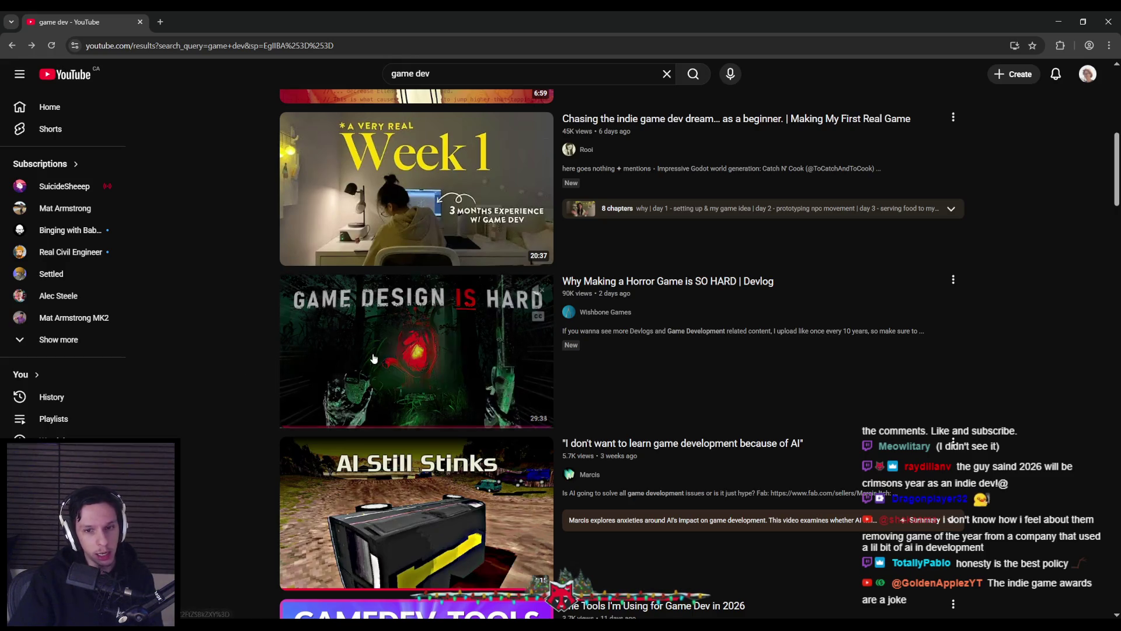
{"action": "mouse_move", "coordinate": [374, 358]}
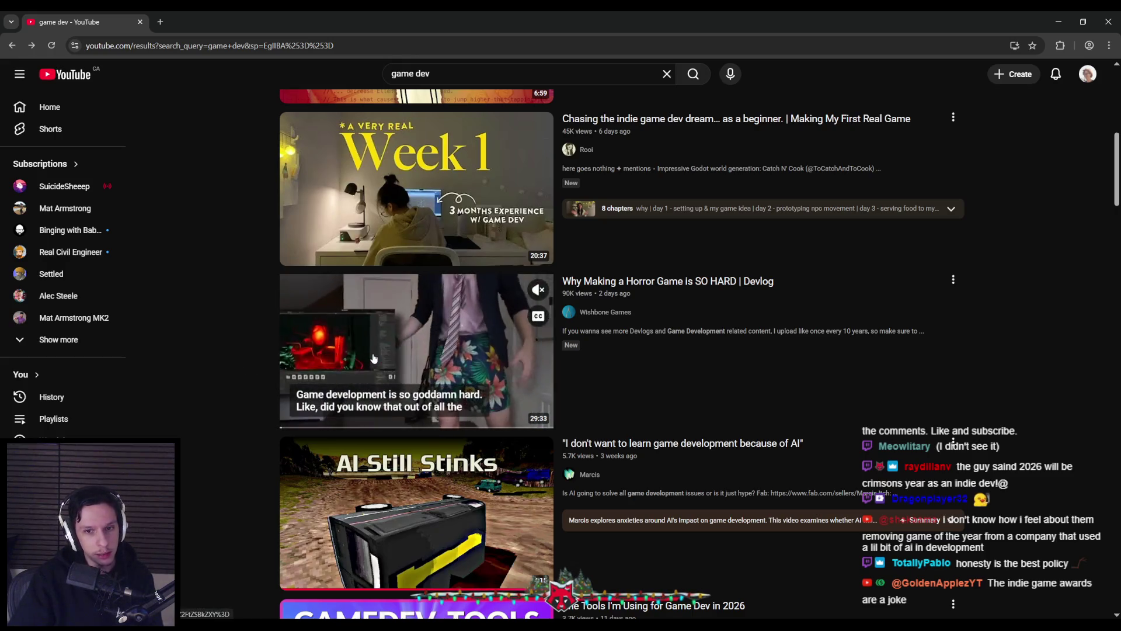
{"action": "left_click", "coordinate": [363, 427]}
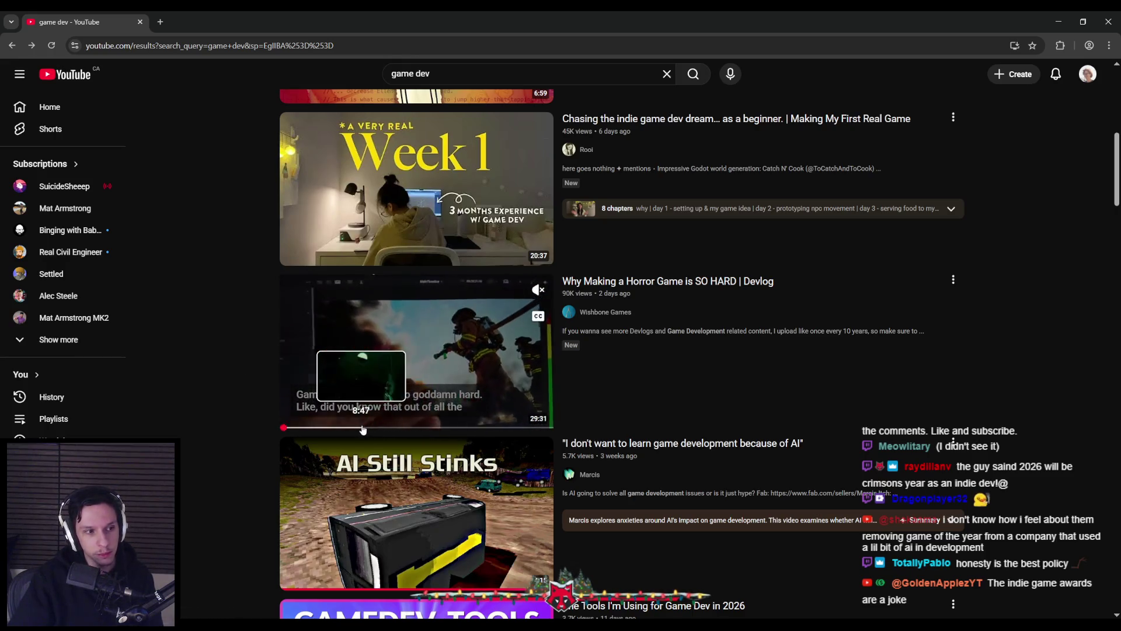
{"action": "left_click", "coordinate": [434, 427]}
{"action": "left_click_drag", "start_coordinate": [446, 427], "coordinate": [518, 427]}
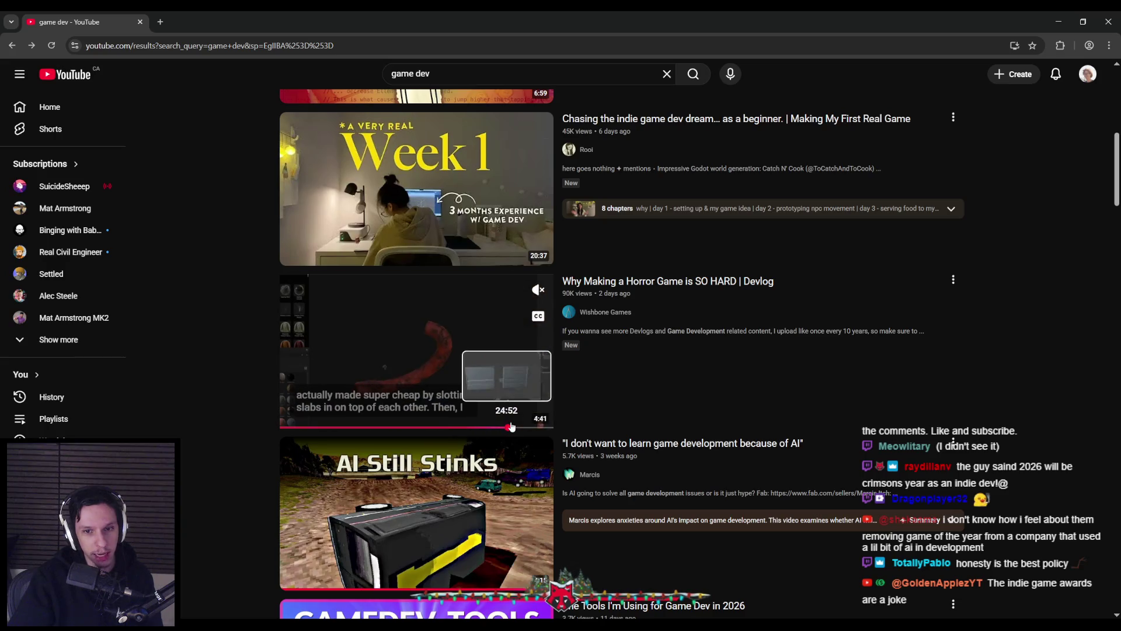
{"action": "left_click_drag", "start_coordinate": [426, 428], "coordinate": [390, 428]}
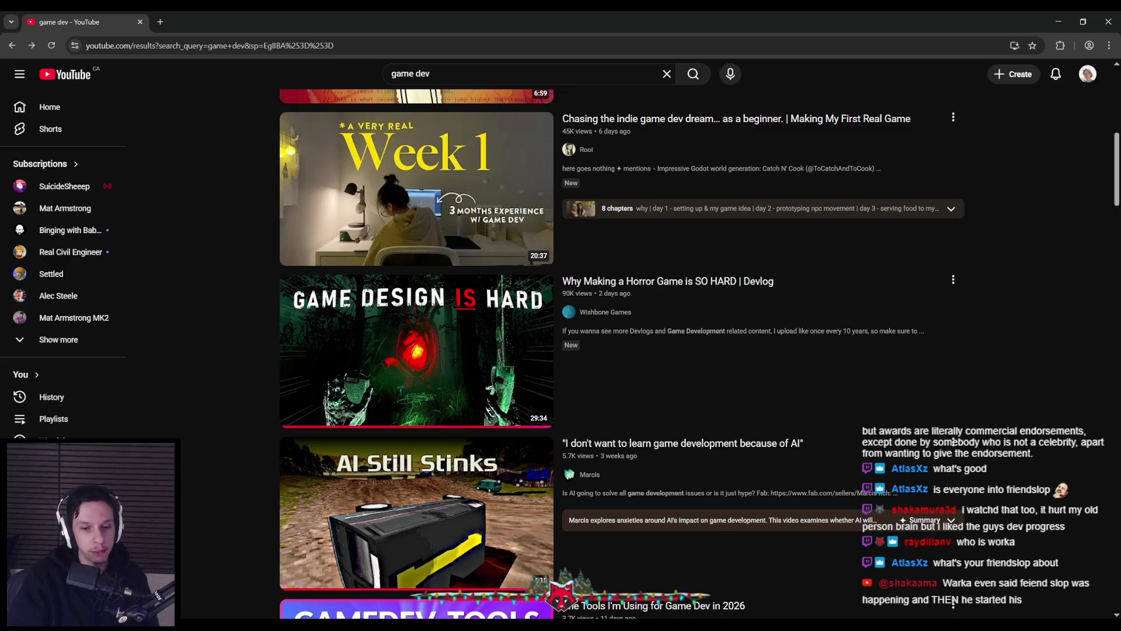
Step: Switch from the YouTube 'game dev' results back to the Unreal Engine train level
{"action": "key", "text": "alt+Tab"}
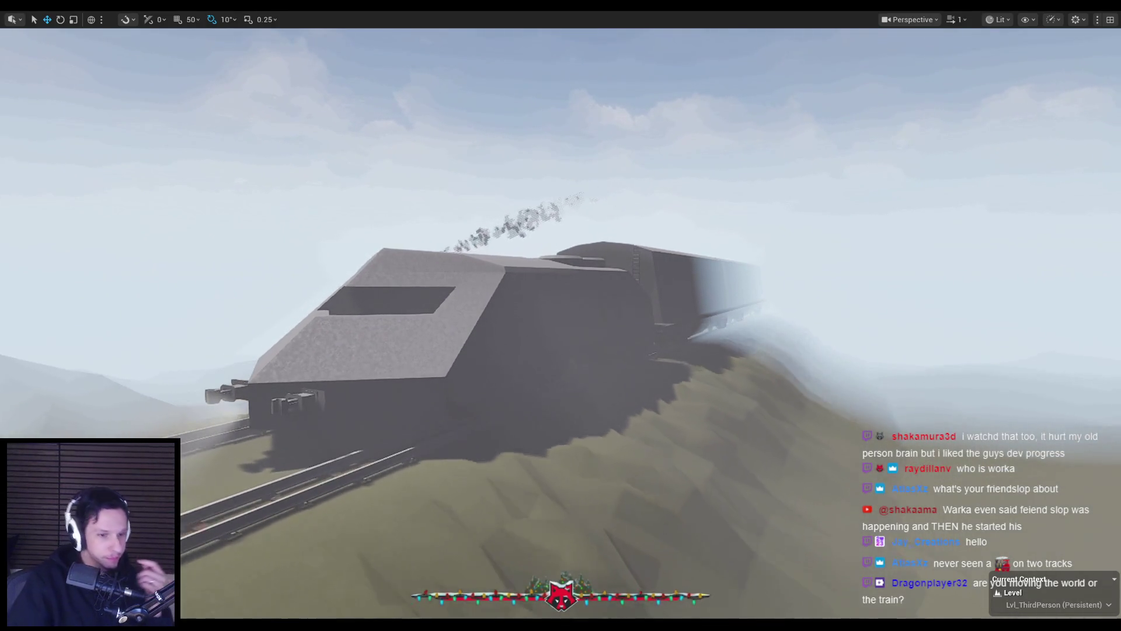
Step: Bring Chrome forward and scroll down through the YouTube 'game dev' results
{"action": "mouse_move", "coordinate": [266, 625]}
{"action": "left_click", "coordinate": [292, 584]}
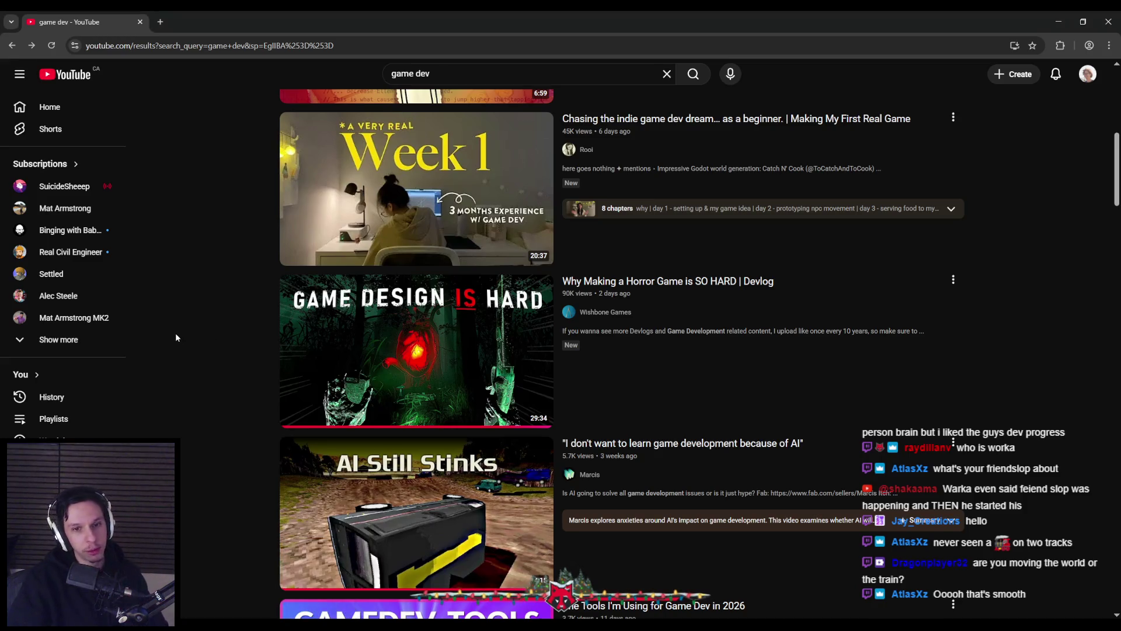
{"action": "scroll", "coordinate": [177, 333], "scroll_direction": "down", "scroll_amount": 4}
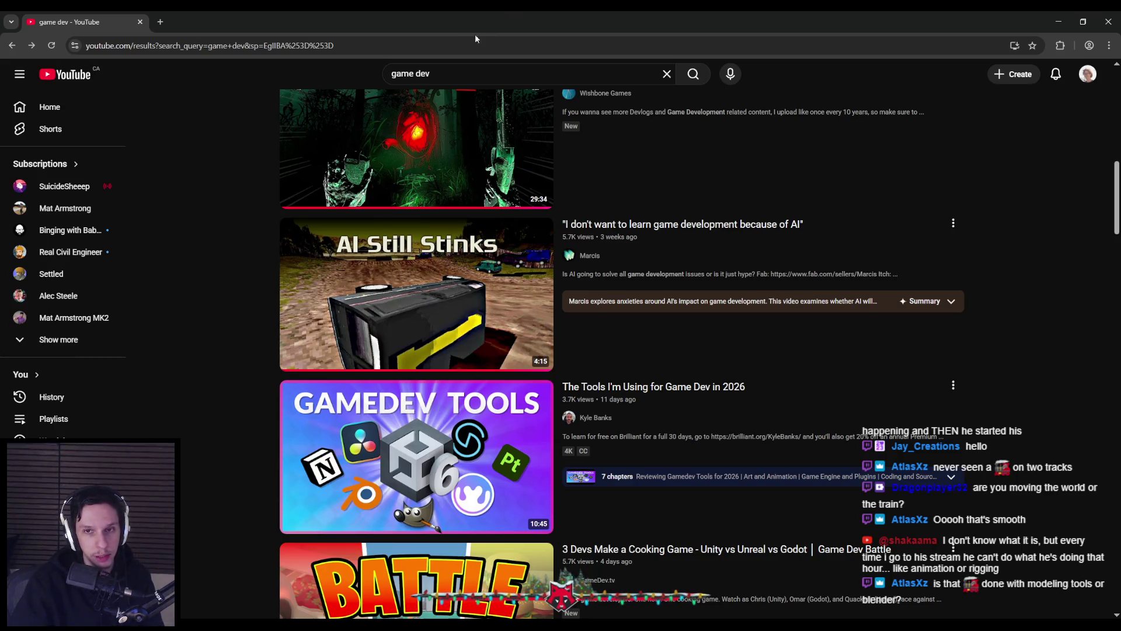
{"action": "scroll", "coordinate": [214, 271], "scroll_direction": "down", "scroll_amount": 10}
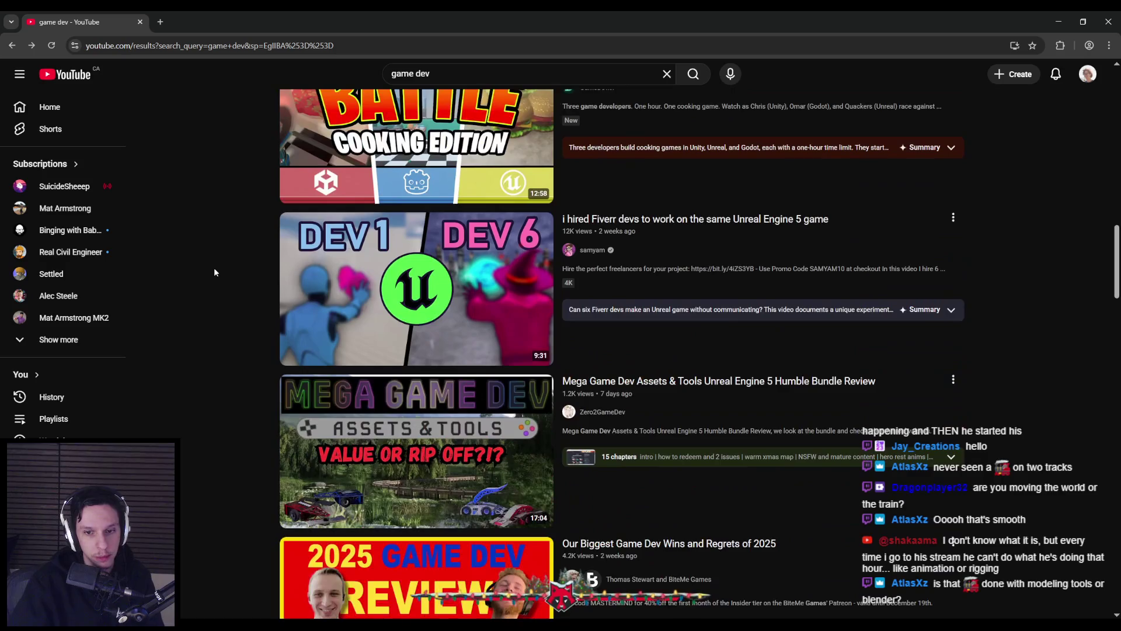
{"action": "scroll", "coordinate": [215, 271], "scroll_direction": "down", "scroll_amount": 8}
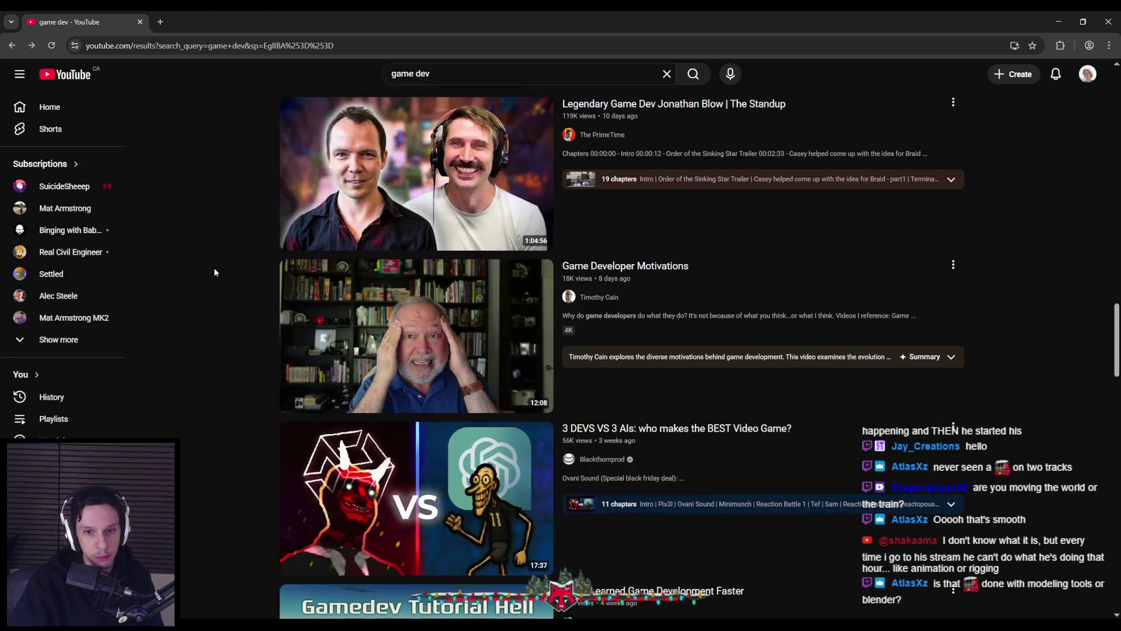
{"action": "scroll", "coordinate": [215, 272], "scroll_direction": "down", "scroll_amount": 5}
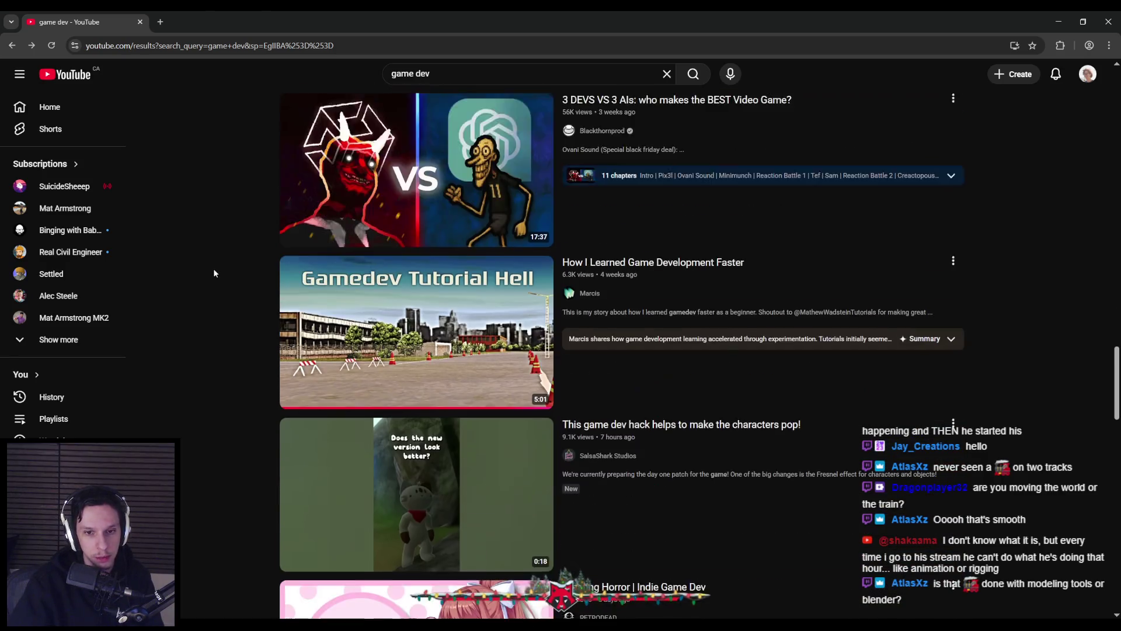
{"action": "scroll", "coordinate": [214, 273], "scroll_direction": "down", "scroll_amount": 3}
{"action": "scroll", "coordinate": [213, 273], "scroll_direction": "down", "scroll_amount": 8}
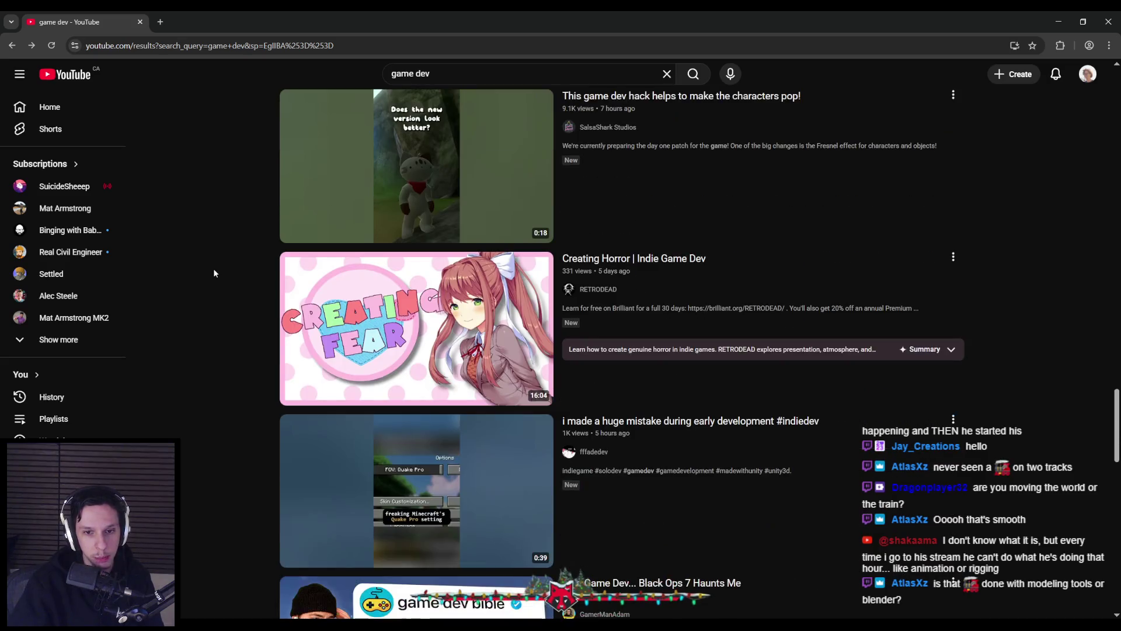
{"action": "scroll", "coordinate": [214, 273], "scroll_direction": "down", "scroll_amount": 8}
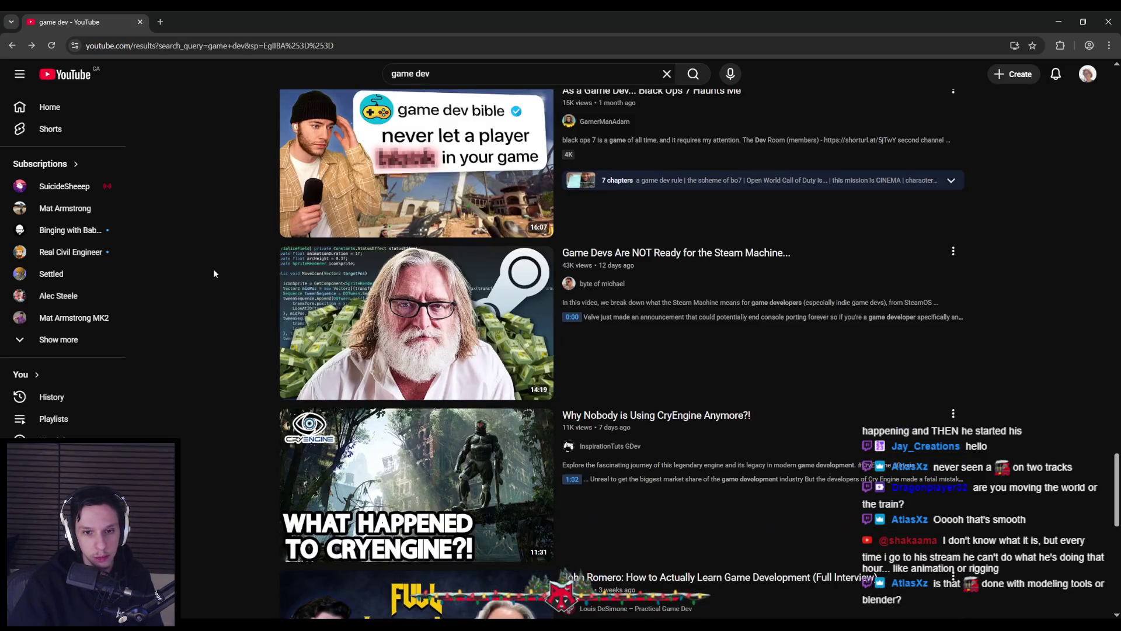
{"action": "scroll", "coordinate": [213, 272], "scroll_direction": "down", "scroll_amount": 5}
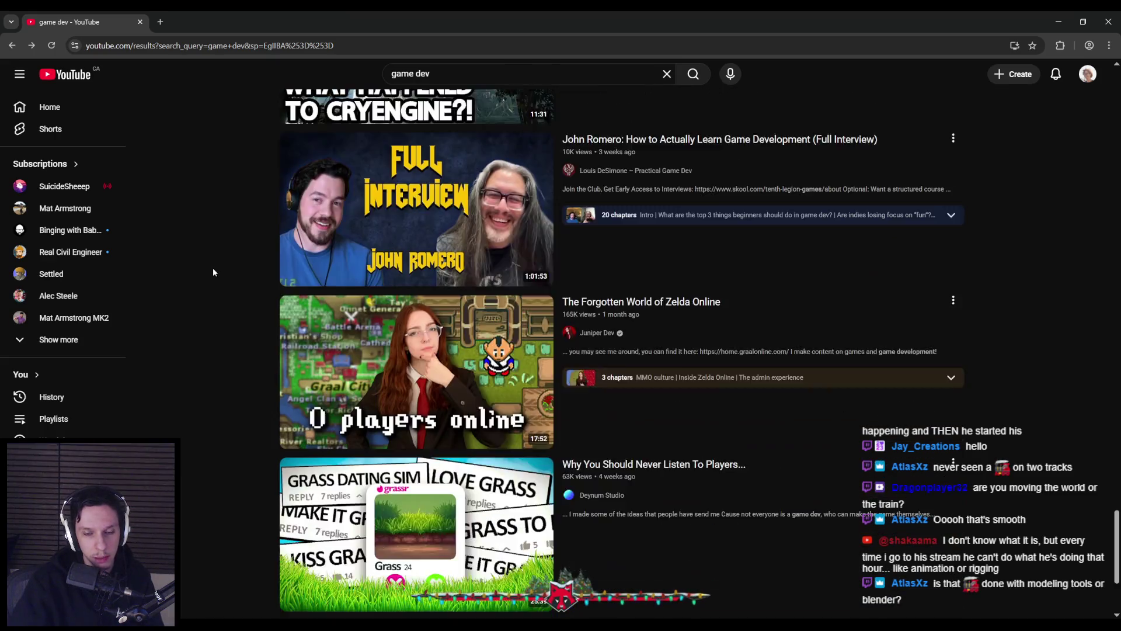
{"action": "scroll", "coordinate": [213, 268], "scroll_direction": "down", "scroll_amount": 10}
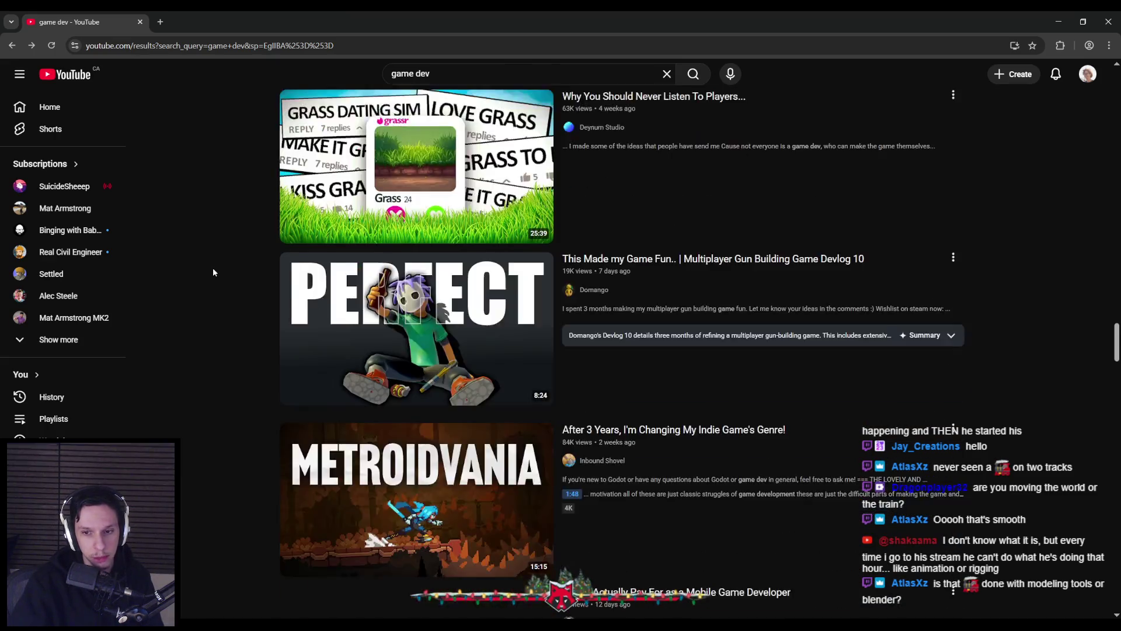
Step: Jump back to the top of the results, skim them again, then return to Unreal
{"action": "key", "text": "Home"}
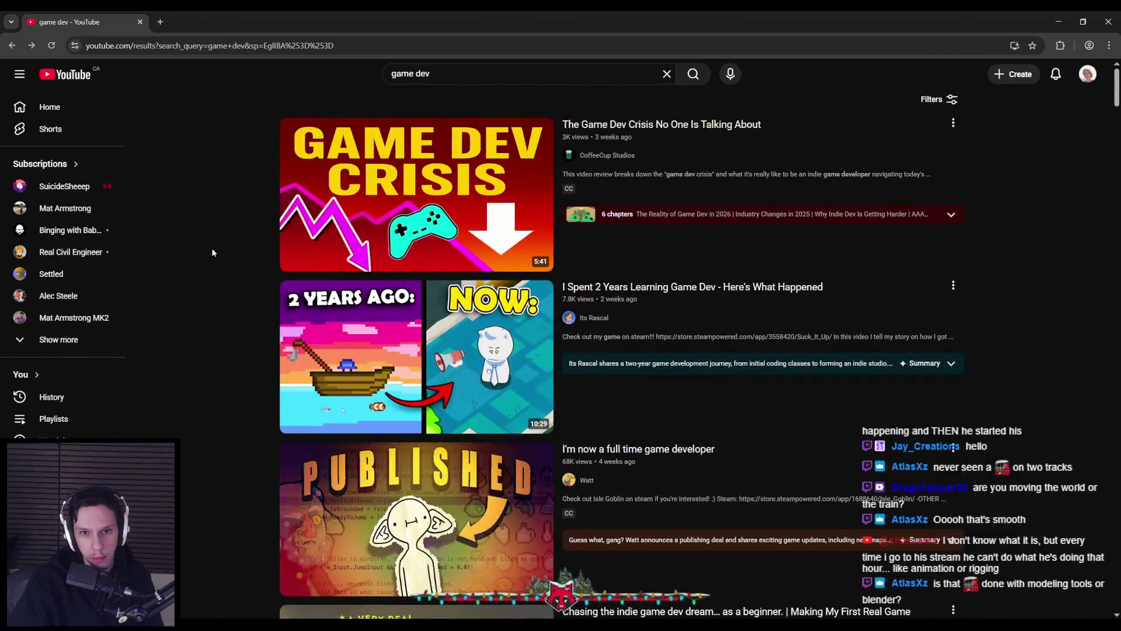
{"action": "scroll", "coordinate": [206, 299], "scroll_direction": "down", "scroll_amount": 7}
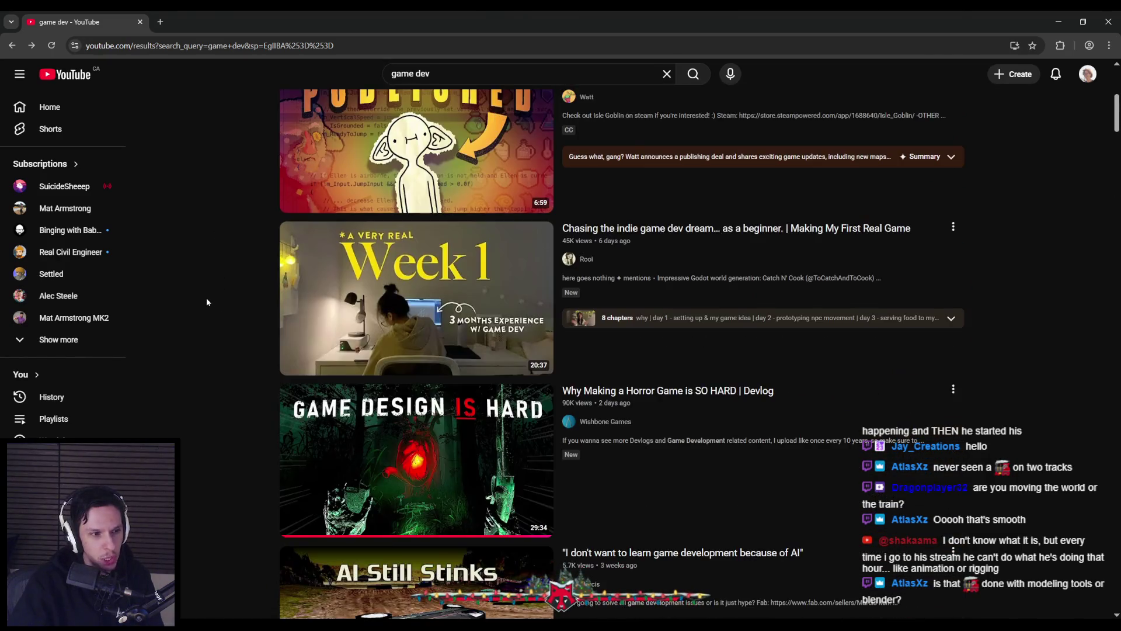
{"action": "scroll", "coordinate": [207, 302], "scroll_direction": "up", "scroll_amount": 4}
{"action": "scroll", "coordinate": [206, 302], "scroll_direction": "up", "scroll_amount": 3}
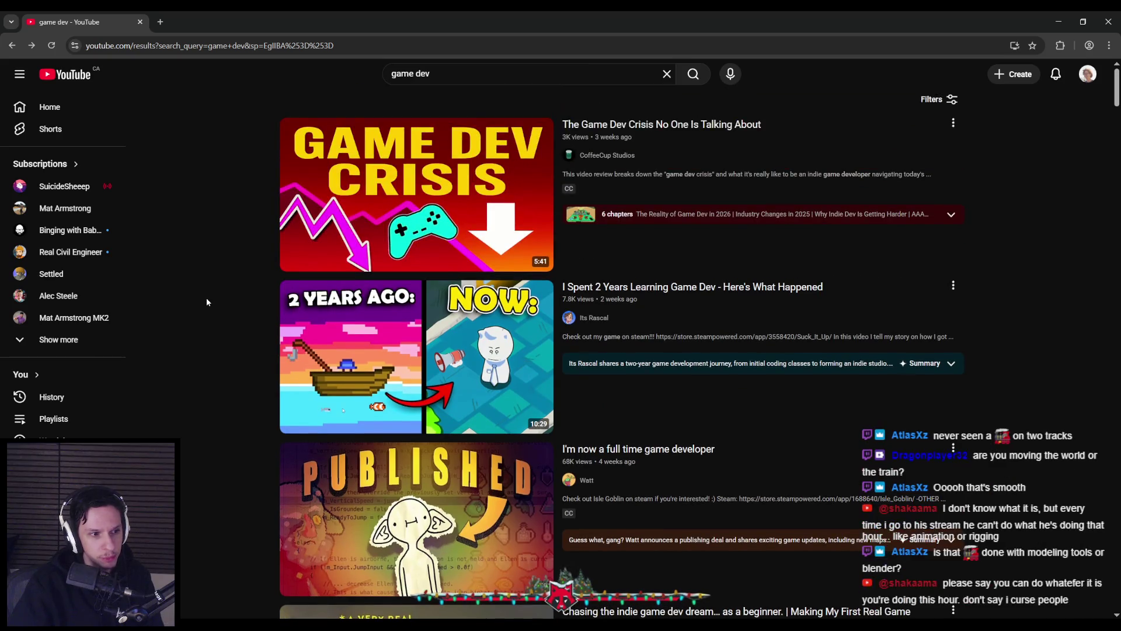
{"action": "scroll", "coordinate": [207, 302], "scroll_direction": "down", "scroll_amount": 3}
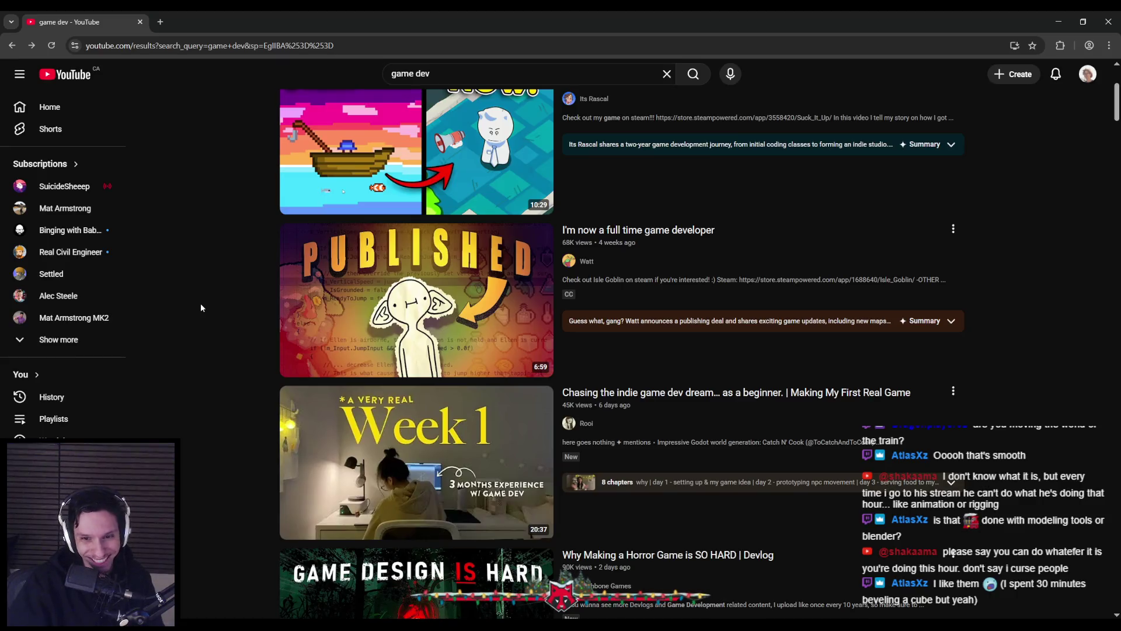
{"action": "scroll", "coordinate": [201, 306], "scroll_direction": "down", "scroll_amount": 3}
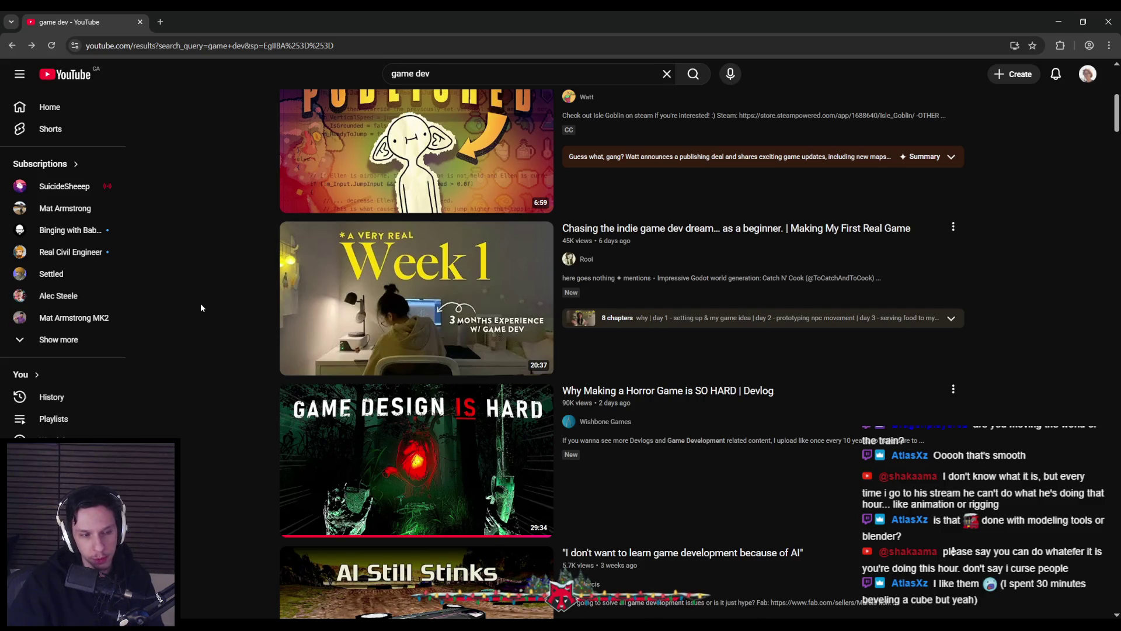
{"action": "scroll", "coordinate": [201, 307], "scroll_direction": "down", "scroll_amount": 3}
{"action": "key", "text": "alt+Tab"}
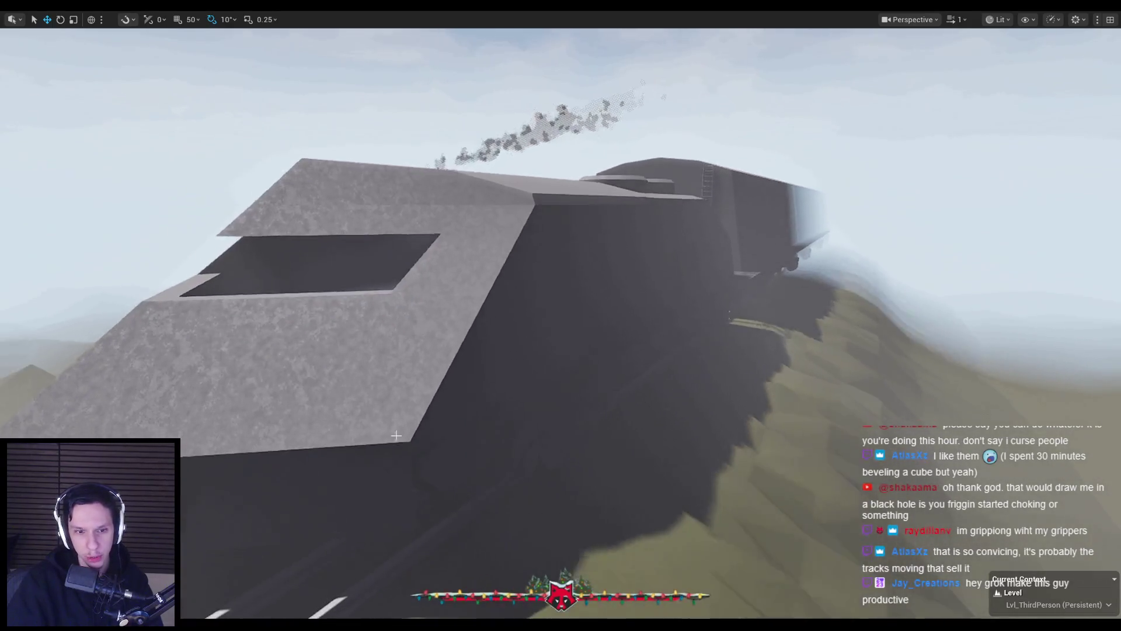
Step: Bring the YouTube 'game dev' results back from the taskbar and scroll down them
{"action": "mouse_move", "coordinate": [209, 574]}
{"action": "left_click", "coordinate": [288, 574]}
{"action": "scroll", "coordinate": [227, 379], "scroll_direction": "down", "scroll_amount": 1}
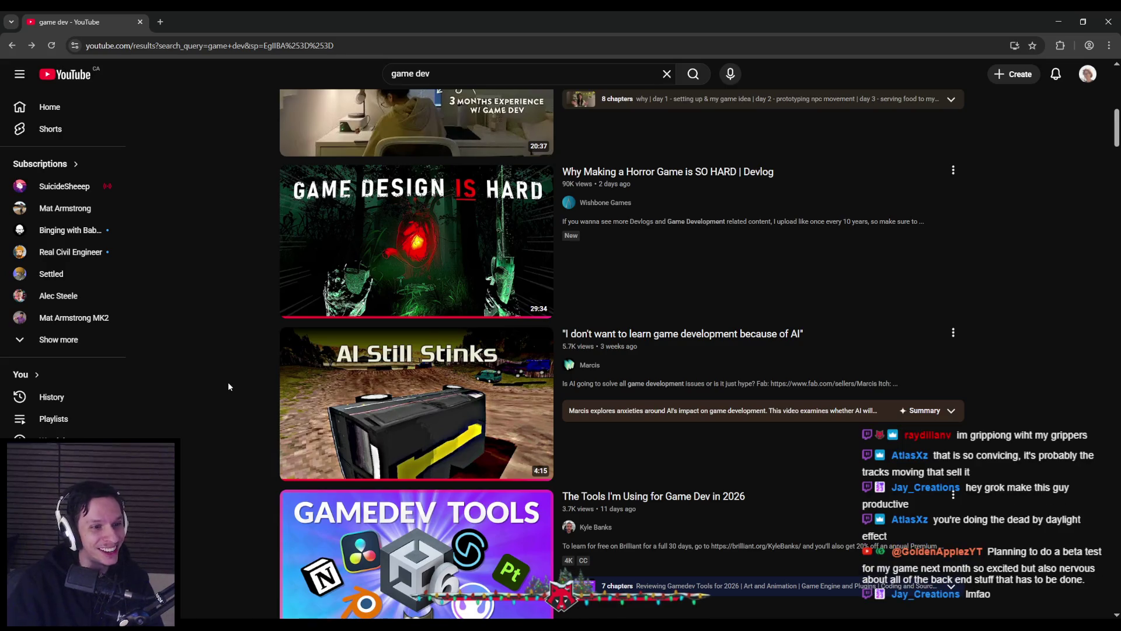
{"action": "scroll", "coordinate": [227, 386], "scroll_direction": "down", "scroll_amount": 8}
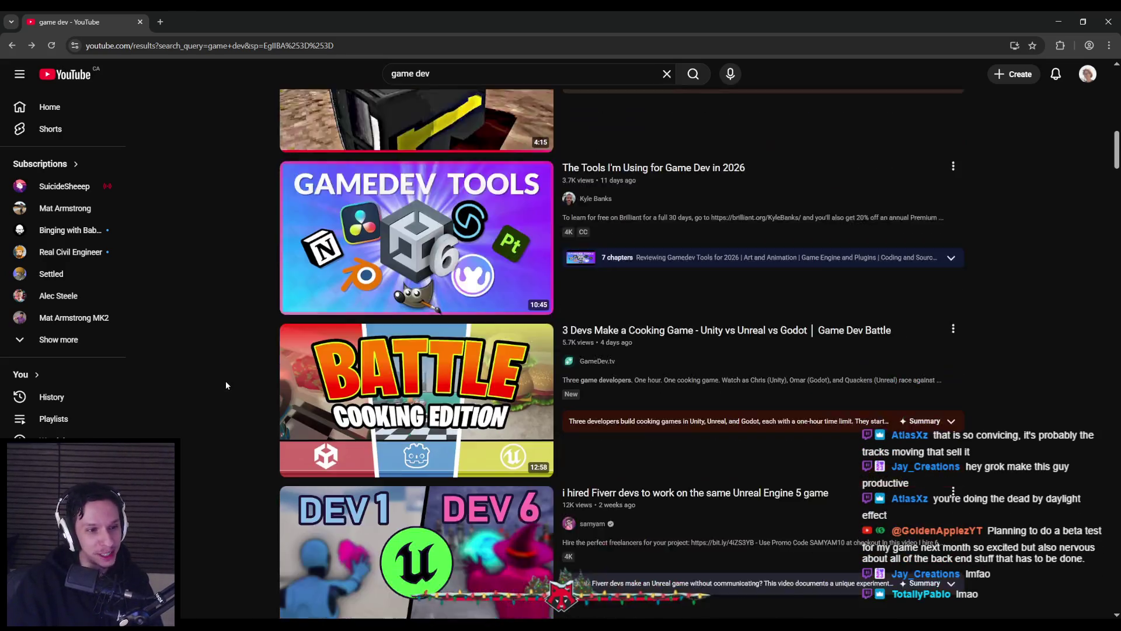
{"action": "scroll", "coordinate": [226, 386], "scroll_direction": "down", "scroll_amount": 4}
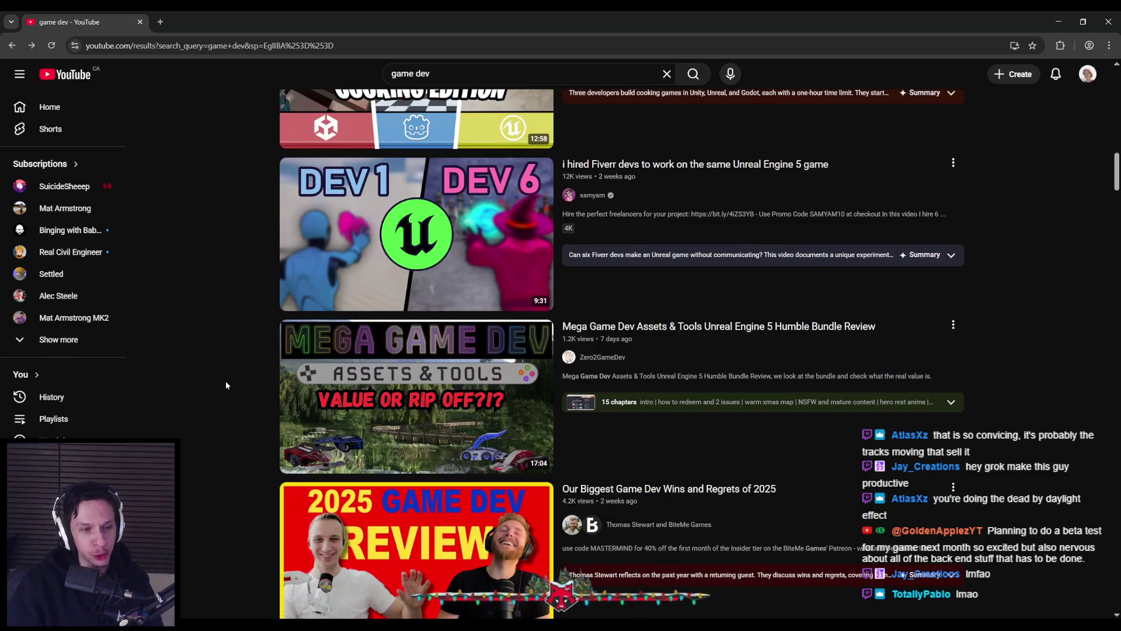
{"action": "scroll", "coordinate": [227, 385], "scroll_direction": "down", "scroll_amount": 4}
{"action": "scroll", "coordinate": [226, 385], "scroll_direction": "down", "scroll_amount": 1}
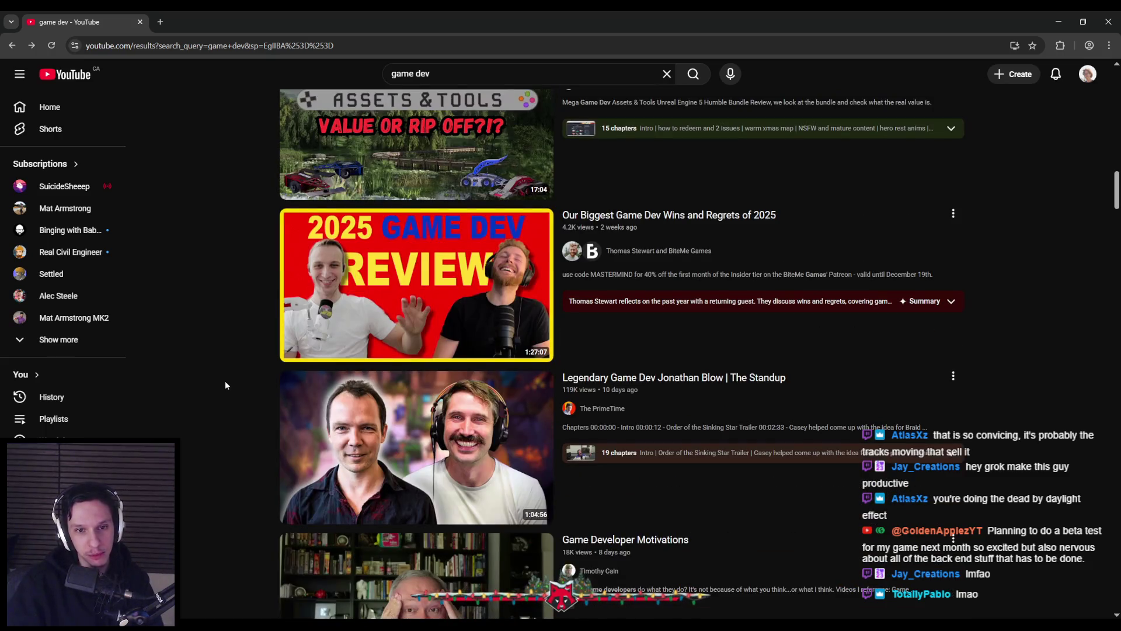
{"action": "scroll", "coordinate": [225, 386], "scroll_direction": "down", "scroll_amount": 3}
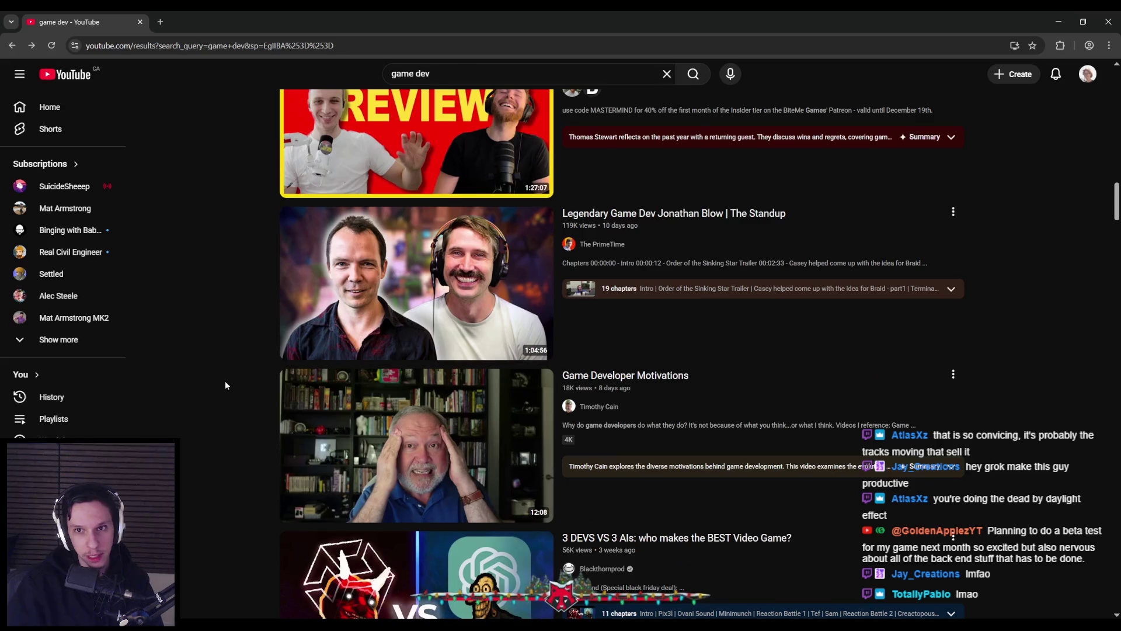
{"action": "scroll", "coordinate": [225, 386], "scroll_direction": "down", "scroll_amount": 3}
{"action": "scroll", "coordinate": [226, 385], "scroll_direction": "down", "scroll_amount": 3}
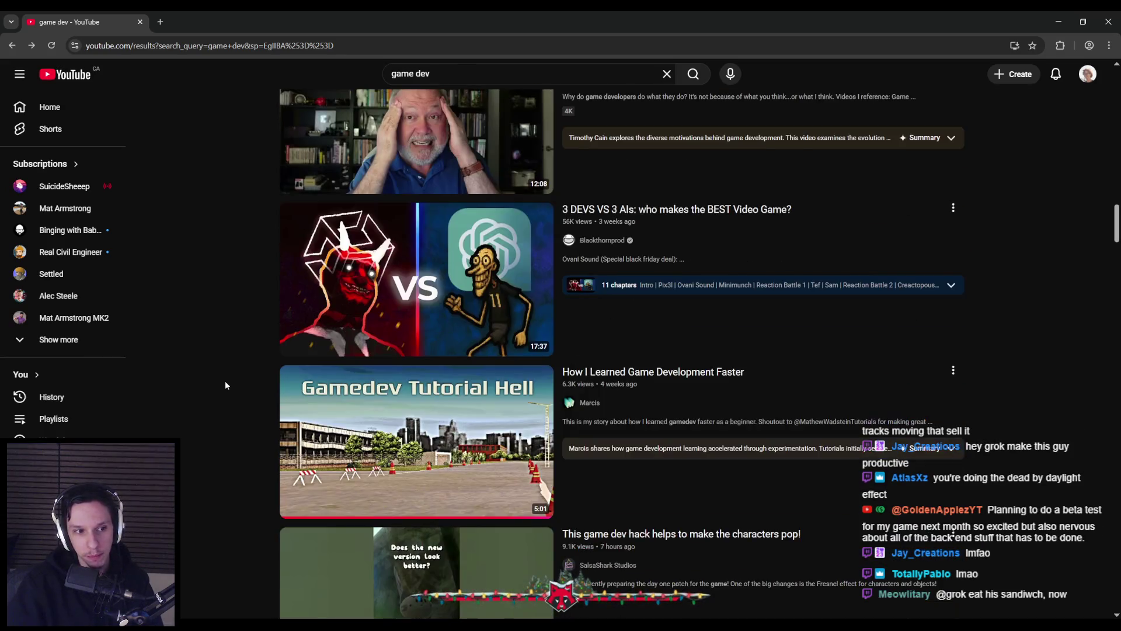
{"action": "scroll", "coordinate": [225, 386], "scroll_direction": "down", "scroll_amount": 10}
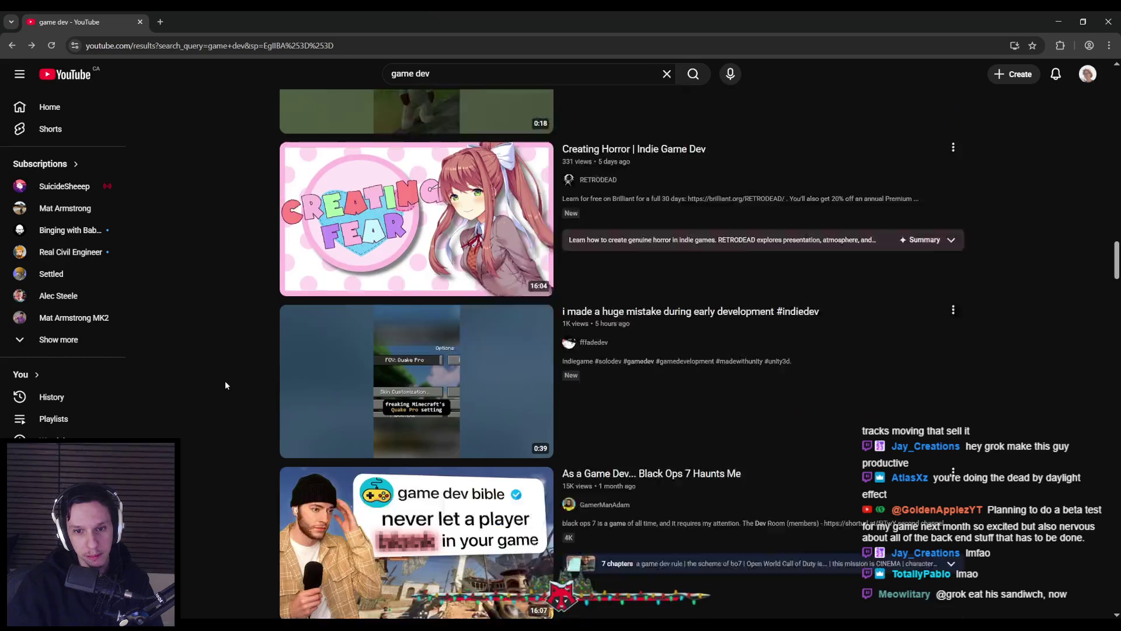
{"action": "scroll", "coordinate": [225, 385], "scroll_direction": "down", "scroll_amount": 1}
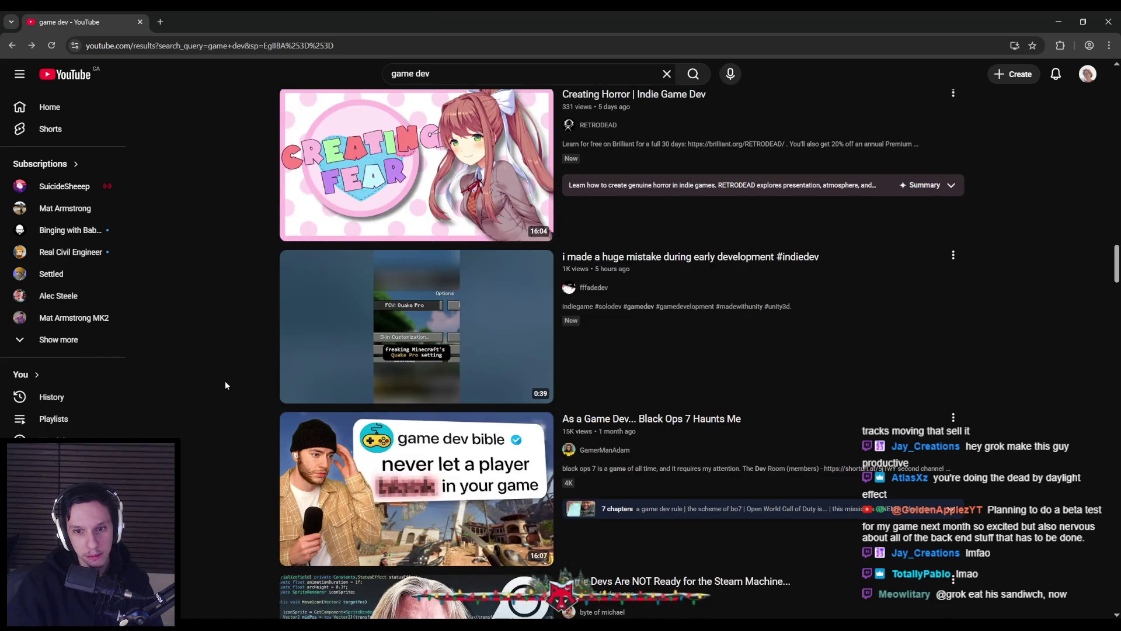
{"action": "scroll", "coordinate": [225, 385], "scroll_direction": "down", "scroll_amount": 4}
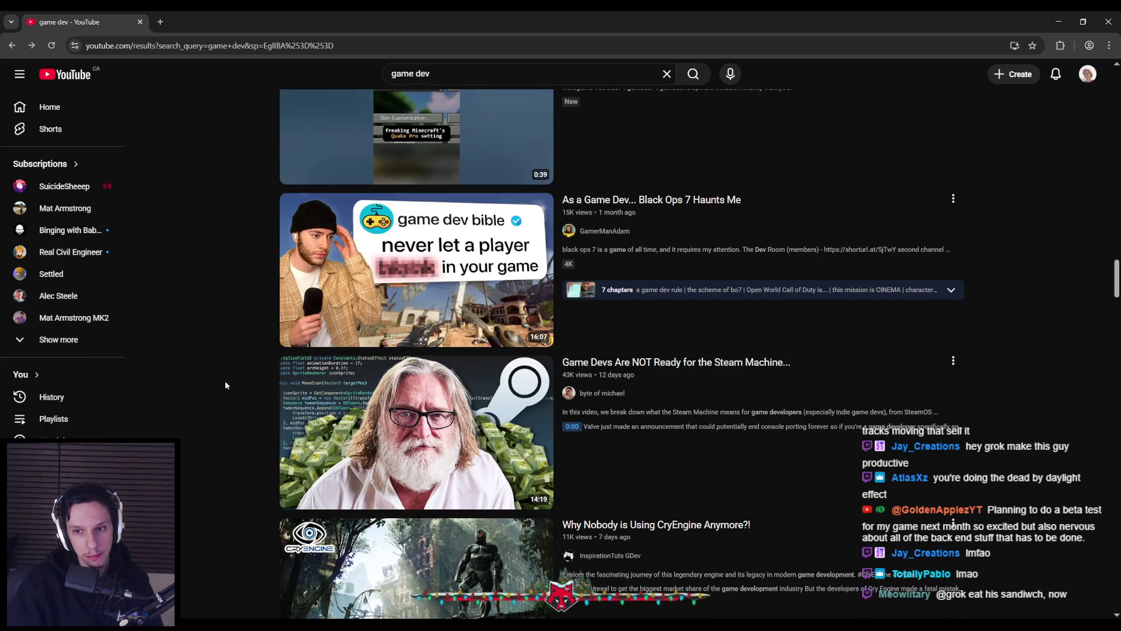
{"action": "scroll", "coordinate": [225, 386], "scroll_direction": "down", "scroll_amount": 2}
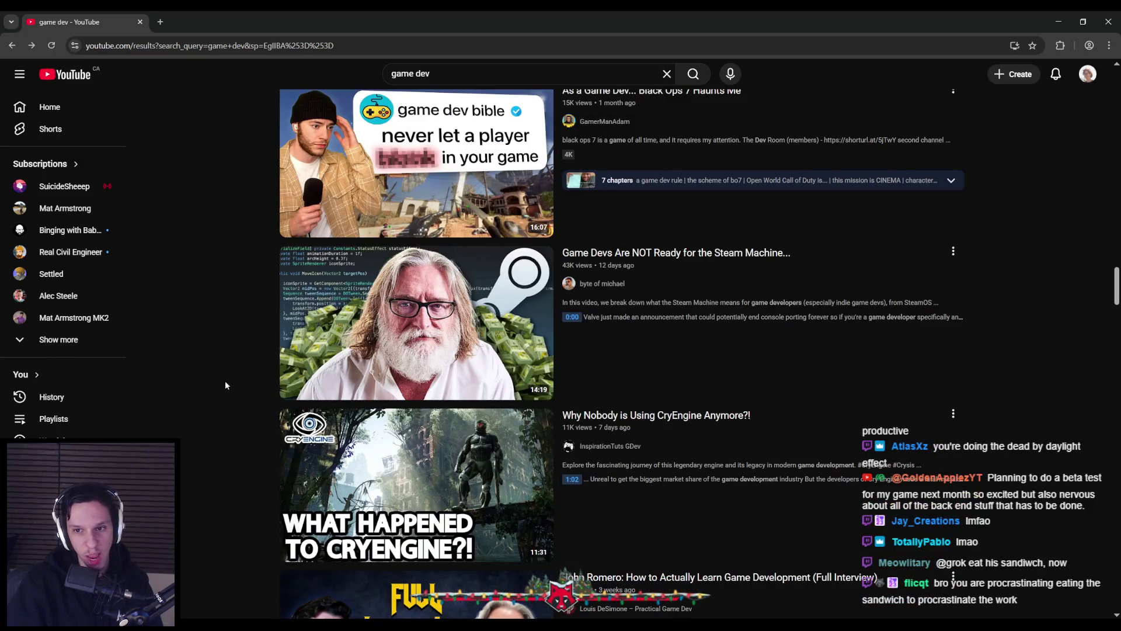
{"action": "scroll", "coordinate": [225, 386], "scroll_direction": "down", "scroll_amount": 2}
{"action": "scroll", "coordinate": [226, 386], "scroll_direction": "down", "scroll_amount": 4}
{"action": "scroll", "coordinate": [225, 384], "scroll_direction": "down", "scroll_amount": 10}
{"action": "scroll", "coordinate": [223, 381], "scroll_direction": "down", "scroll_amount": 6}
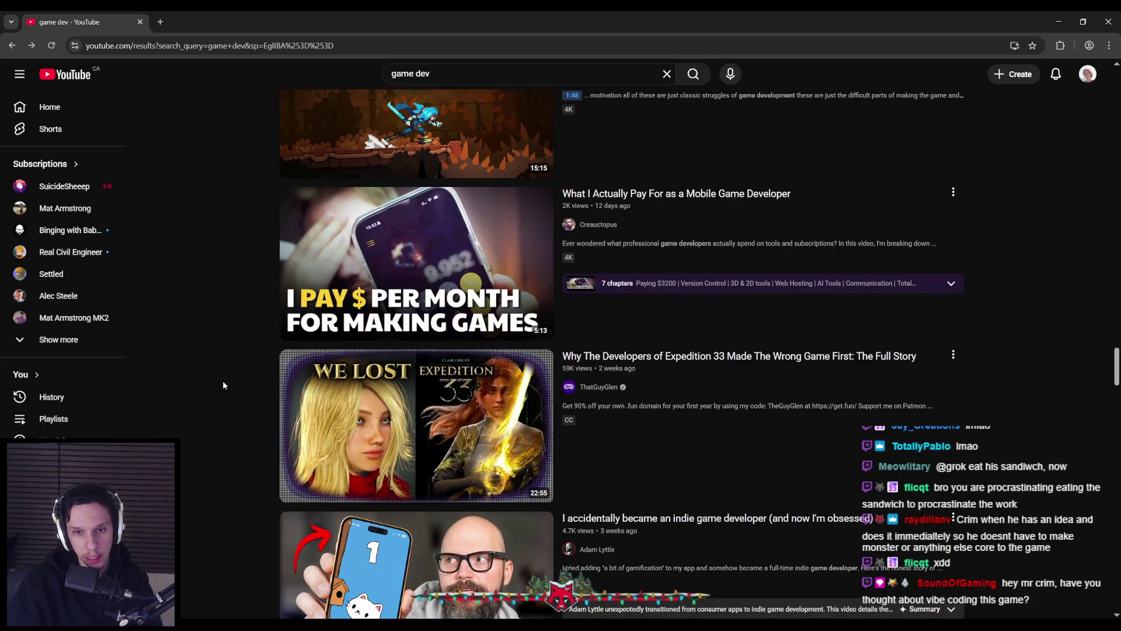
{"action": "scroll", "coordinate": [224, 385], "scroll_direction": "down", "scroll_amount": 8}
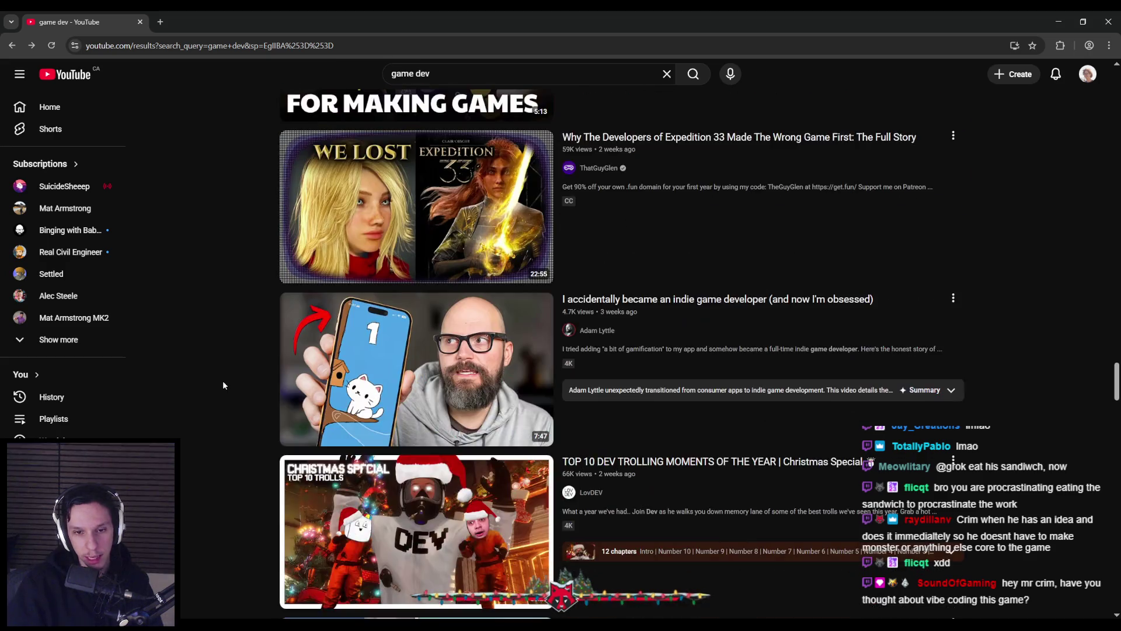
{"action": "scroll", "coordinate": [223, 385], "scroll_direction": "down", "scroll_amount": 1}
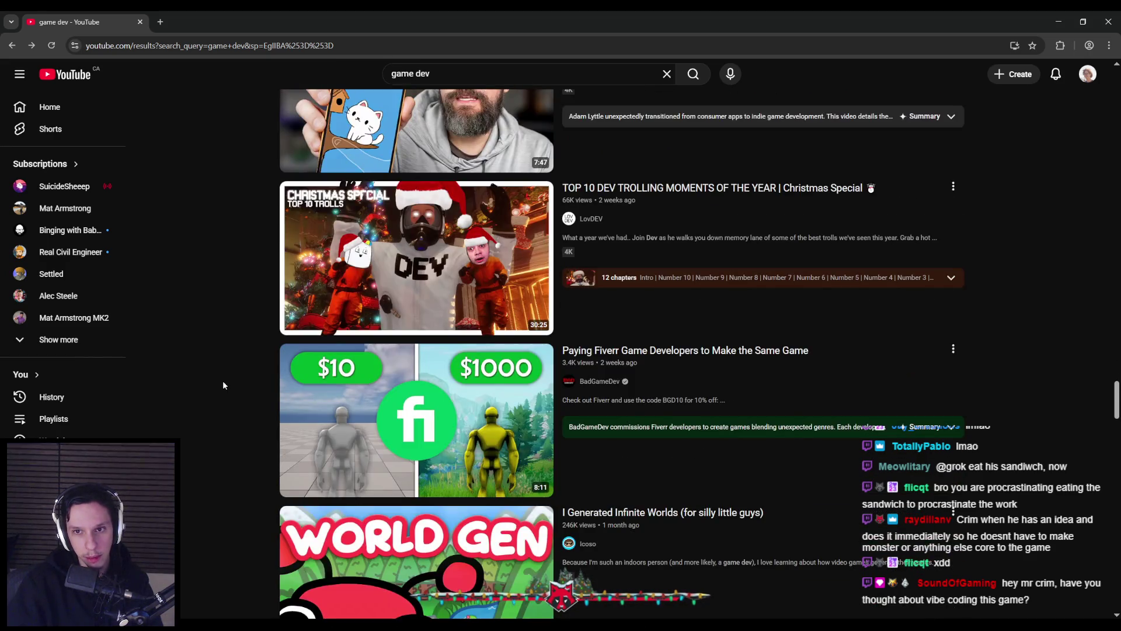
{"action": "scroll", "coordinate": [223, 385], "scroll_direction": "down", "scroll_amount": 4}
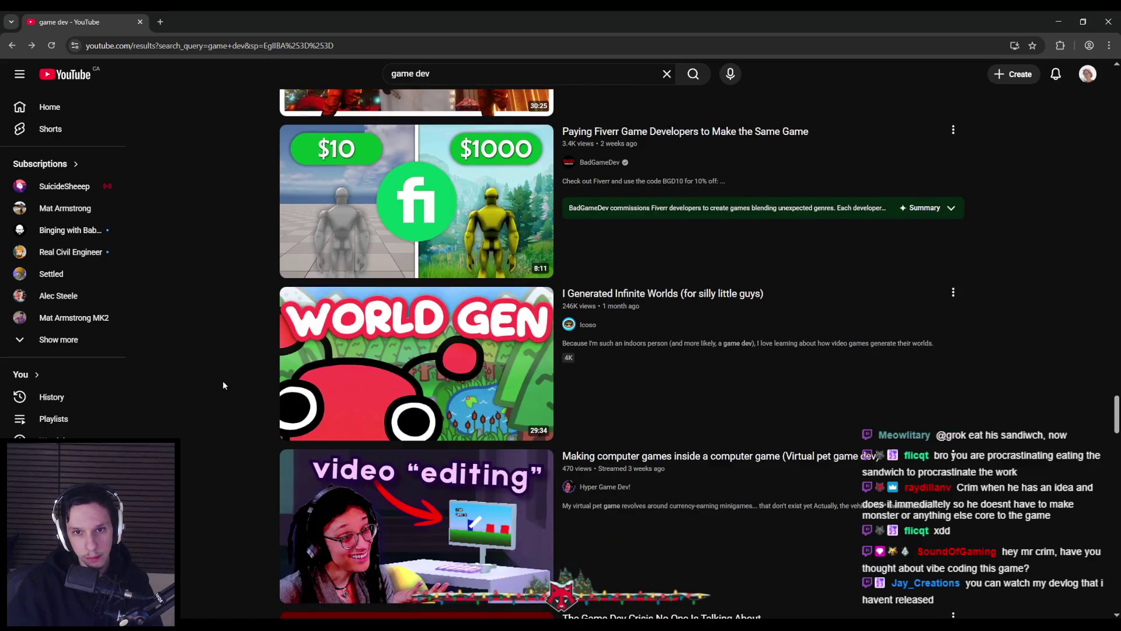
{"action": "scroll", "coordinate": [223, 382], "scroll_direction": "down", "scroll_amount": 8}
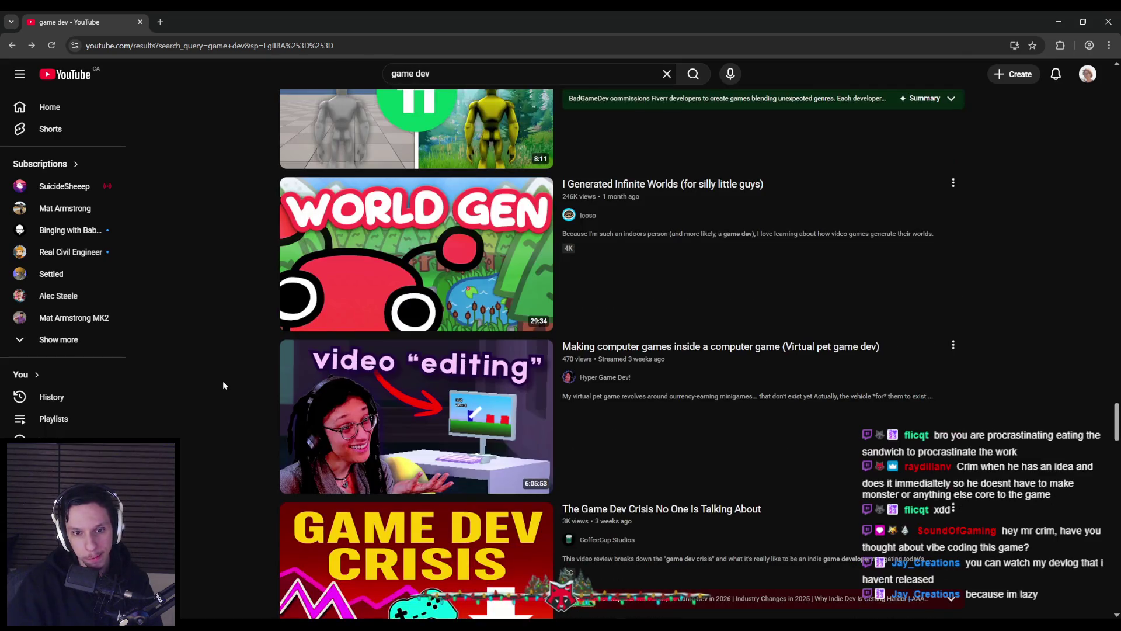
{"action": "scroll", "coordinate": [223, 383], "scroll_direction": "down", "scroll_amount": 3}
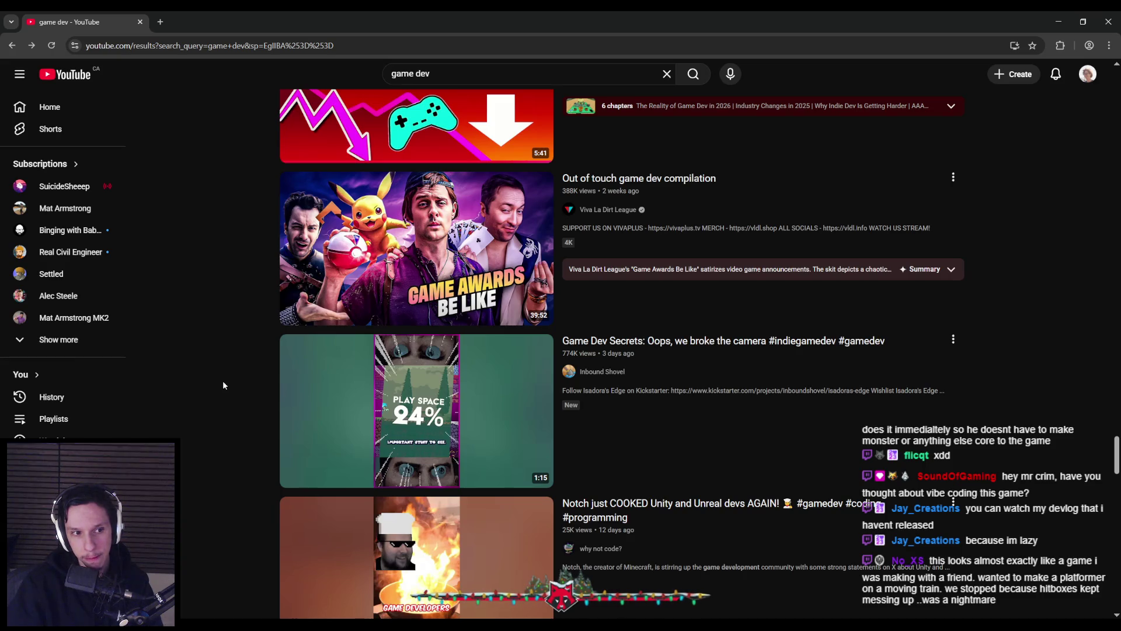
{"action": "scroll", "coordinate": [222, 381], "scroll_direction": "down", "scroll_amount": 7}
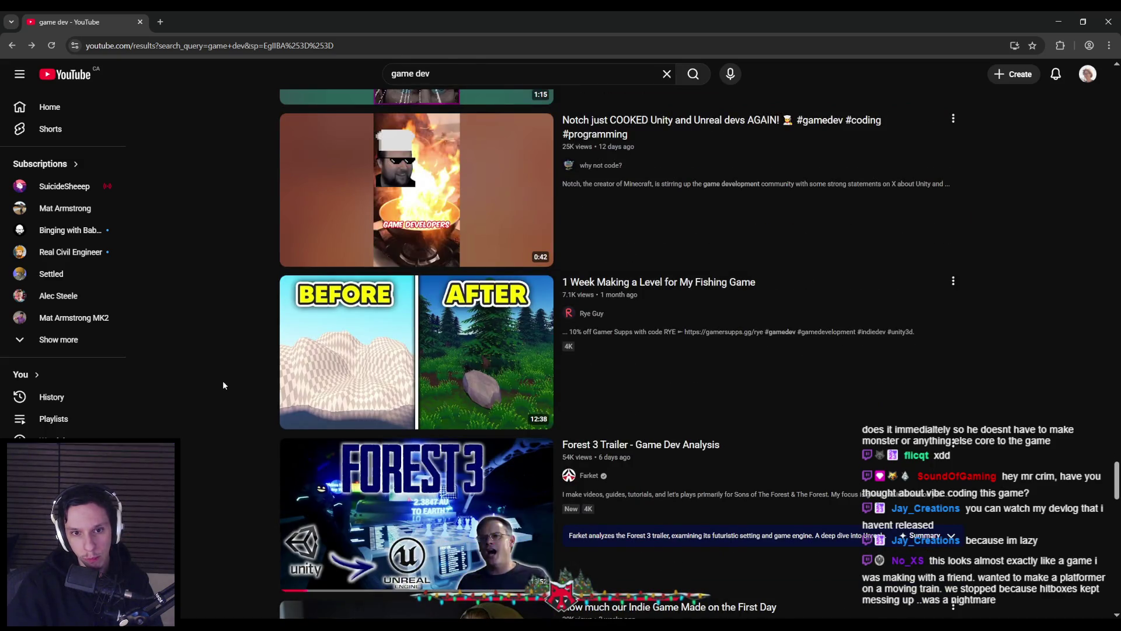
{"action": "scroll", "coordinate": [223, 384], "scroll_direction": "down", "scroll_amount": 4}
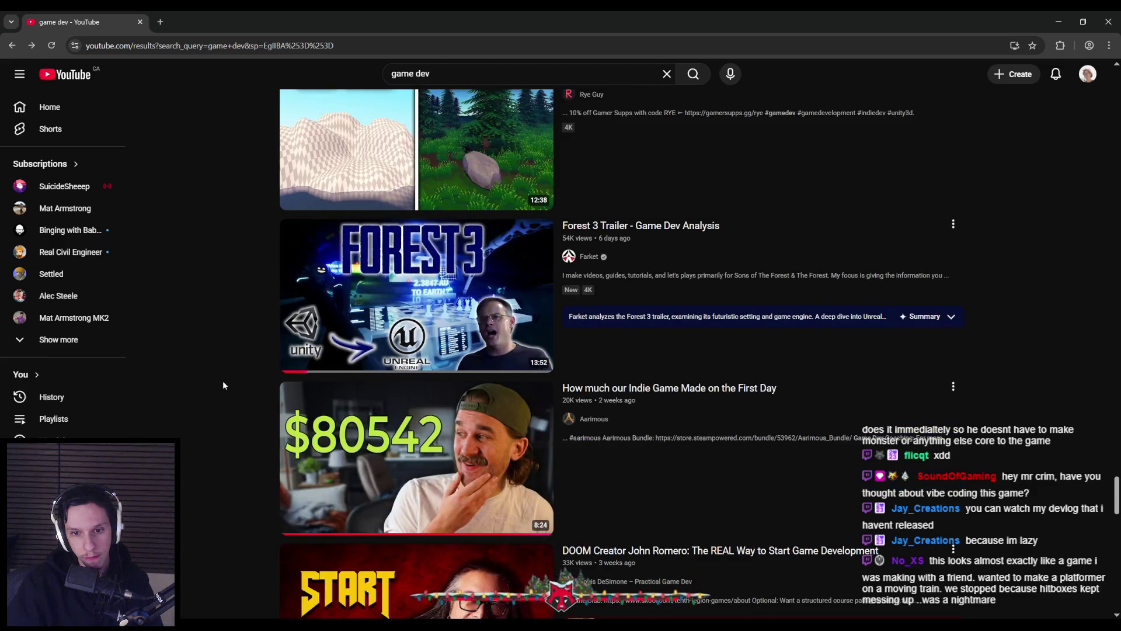
{"action": "scroll", "coordinate": [223, 386], "scroll_direction": "up", "scroll_amount": 2}
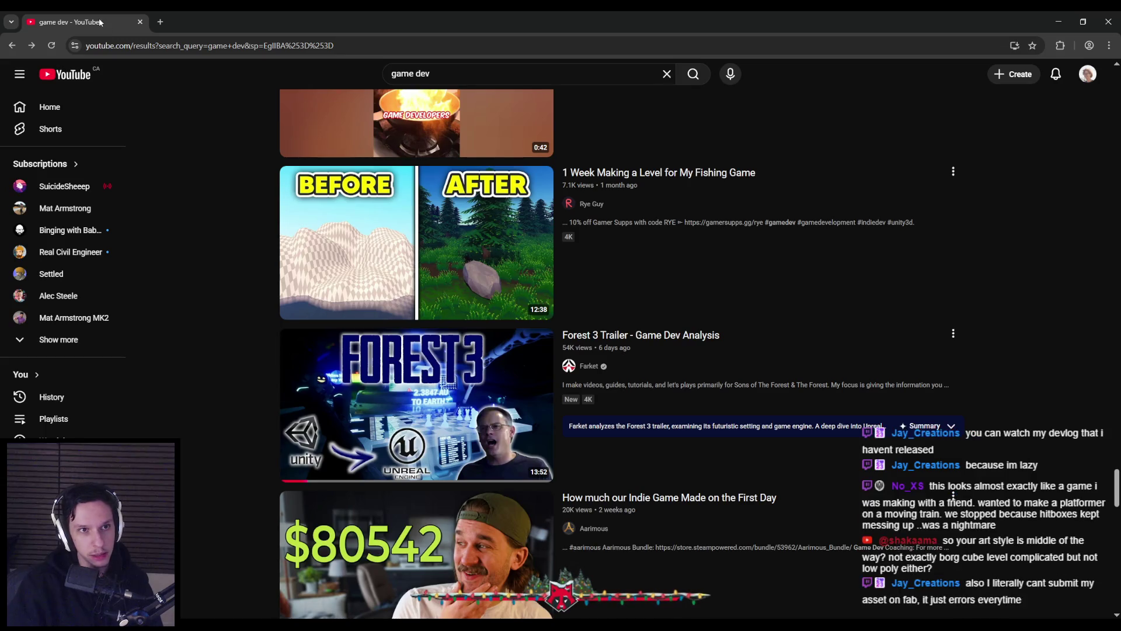
{"action": "key", "text": "alt+Tab"}
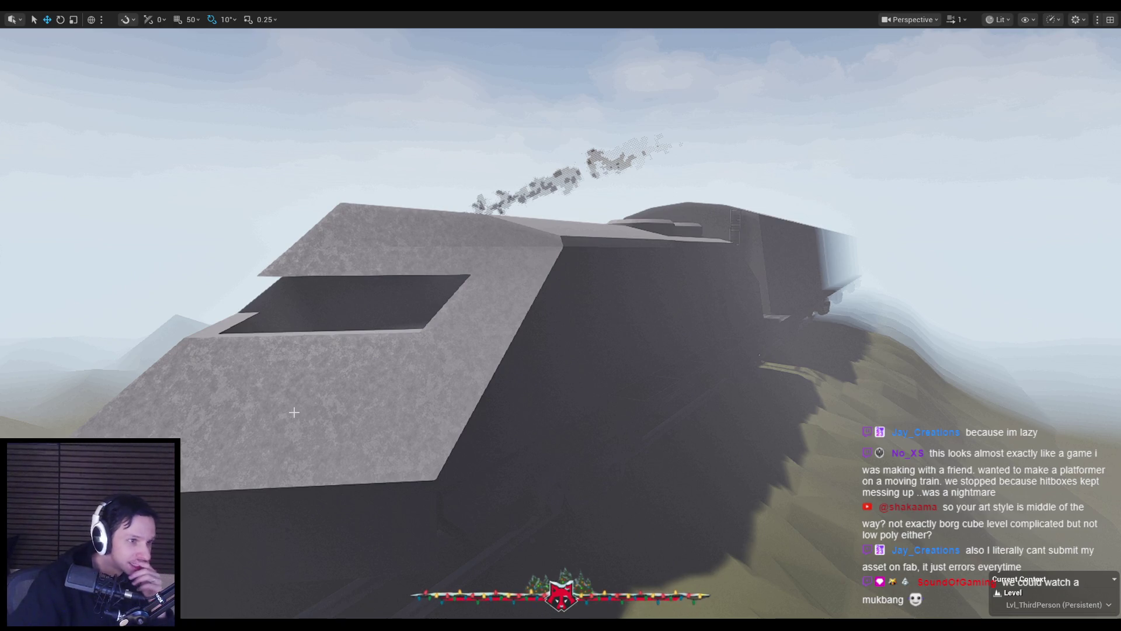
Step: Fly around the greybox train, select and frame it, then inspect its side and undercarriage
{"action": "mouse_move", "coordinate": [268, 422]}
{"action": "left_mouse_down"}
{"action": "mouse_move", "coordinate": [363, 463]}
{"action": "mouse_move", "coordinate": [409, 467]}
{"action": "mouse_move", "coordinate": [362, 373]}
{"action": "mouse_move", "coordinate": [409, 351]}
{"action": "mouse_move", "coordinate": [339, 356]}
{"action": "mouse_move", "coordinate": [415, 359]}
{"action": "mouse_move", "coordinate": [374, 359]}
{"action": "mouse_move", "coordinate": [382, 354]}
{"action": "left_mouse_up"}
{"action": "mouse_move", "coordinate": [370, 456]}
{"action": "left_mouse_down"}
{"action": "mouse_move", "coordinate": [359, 457]}
{"action": "mouse_move", "coordinate": [517, 452]}
{"action": "left_mouse_up"}
{"action": "left_click", "coordinate": [500, 458]}
{"action": "key", "text": "f"}
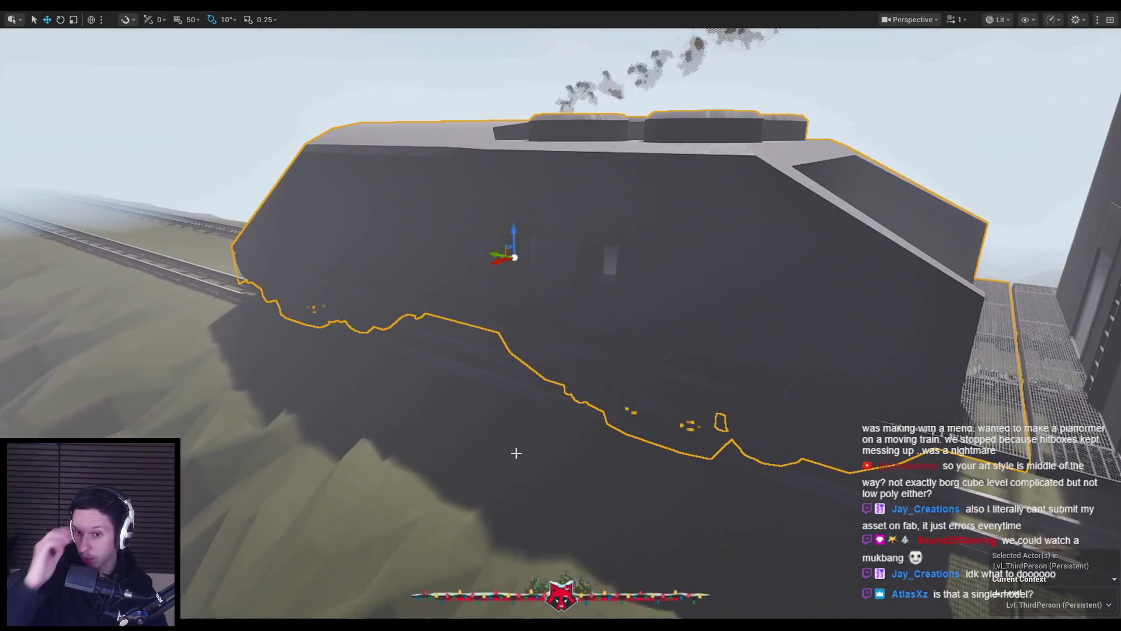
{"action": "left_click_drag", "start_coordinate": [601, 393], "coordinate": [601, 393]}
{"action": "left_click_drag", "start_coordinate": [698, 351], "coordinate": [699, 351]}
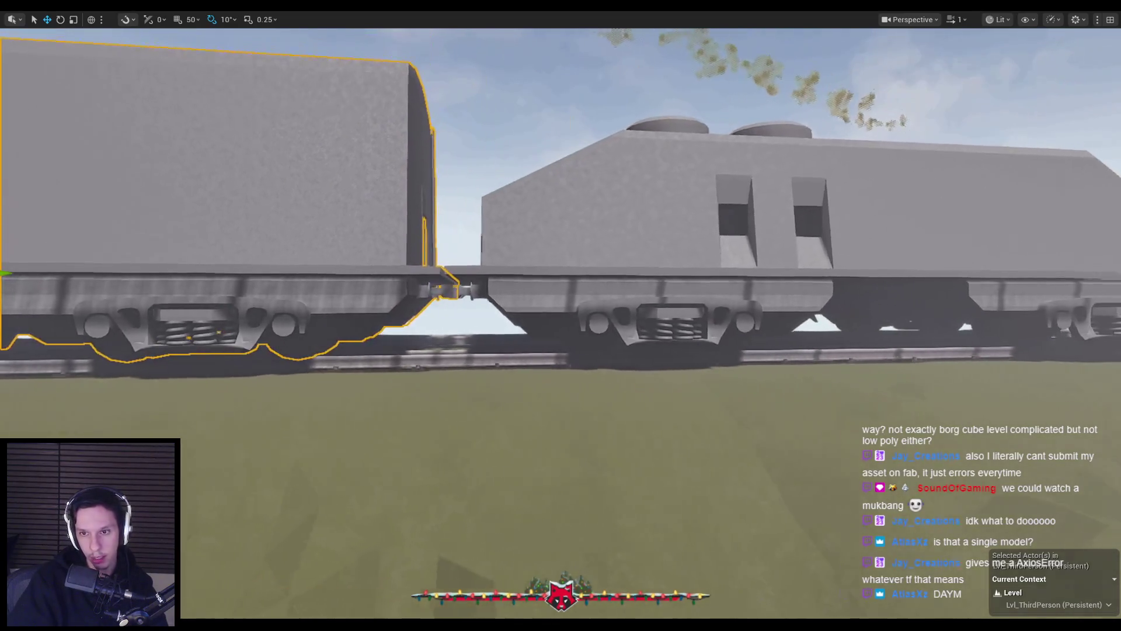
{"action": "left_click_drag", "start_coordinate": [699, 351], "coordinate": [699, 351]}
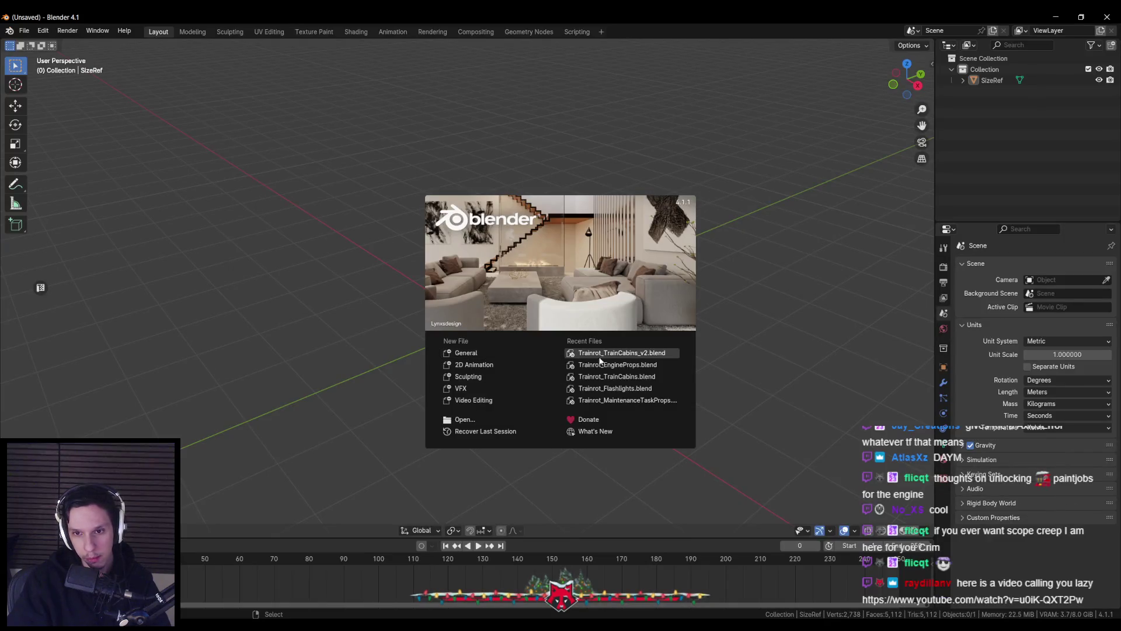
Step: Open Trainrot_TrainCabins_v2.blend from Blender's recent files, then open the linked YouTube video
{"action": "left_click", "coordinate": [598, 353]}
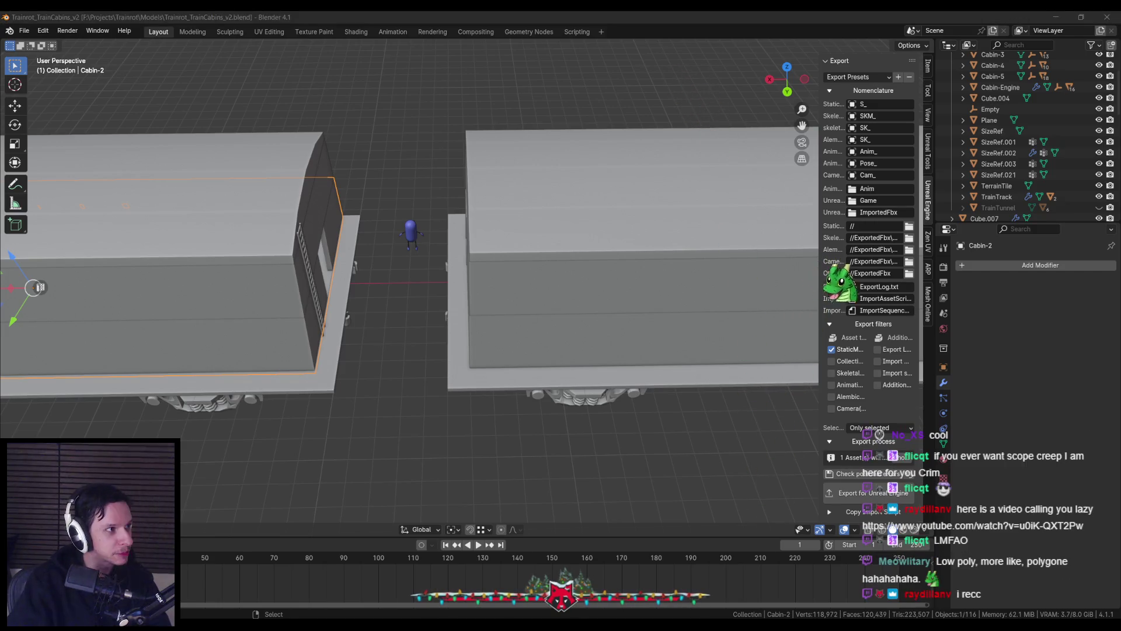
{"action": "double_click", "coordinate": [667, 205]}
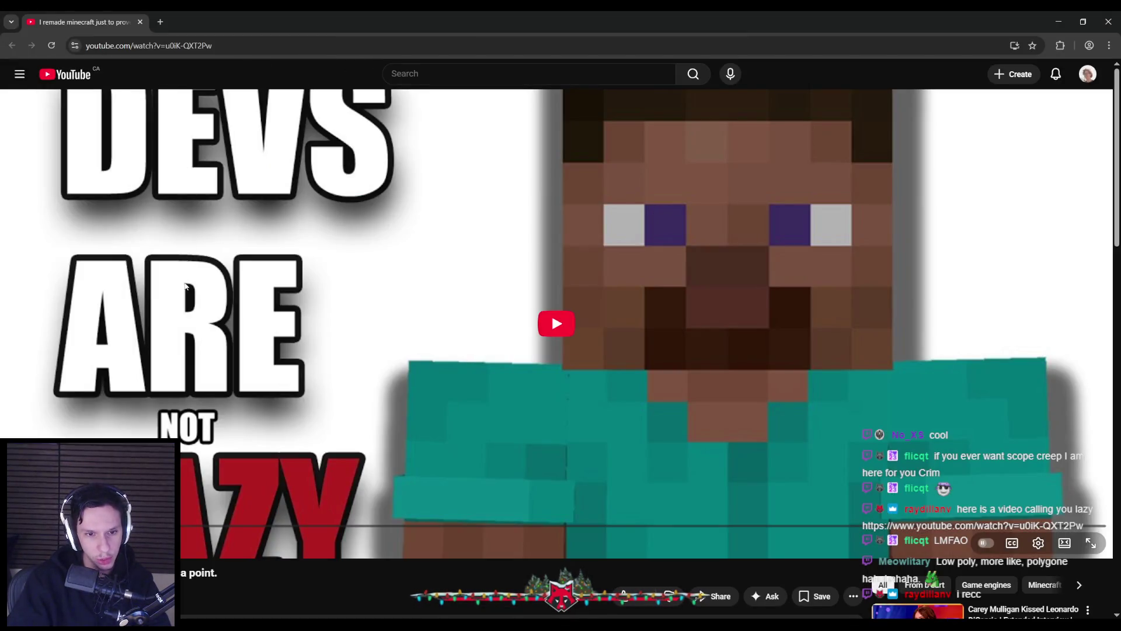
Step: Play 'I remade minecraft just to prove a point.' and skip ahead to about 2:12
{"action": "scroll", "coordinate": [227, 485], "scroll_direction": "down", "scroll_amount": 2}
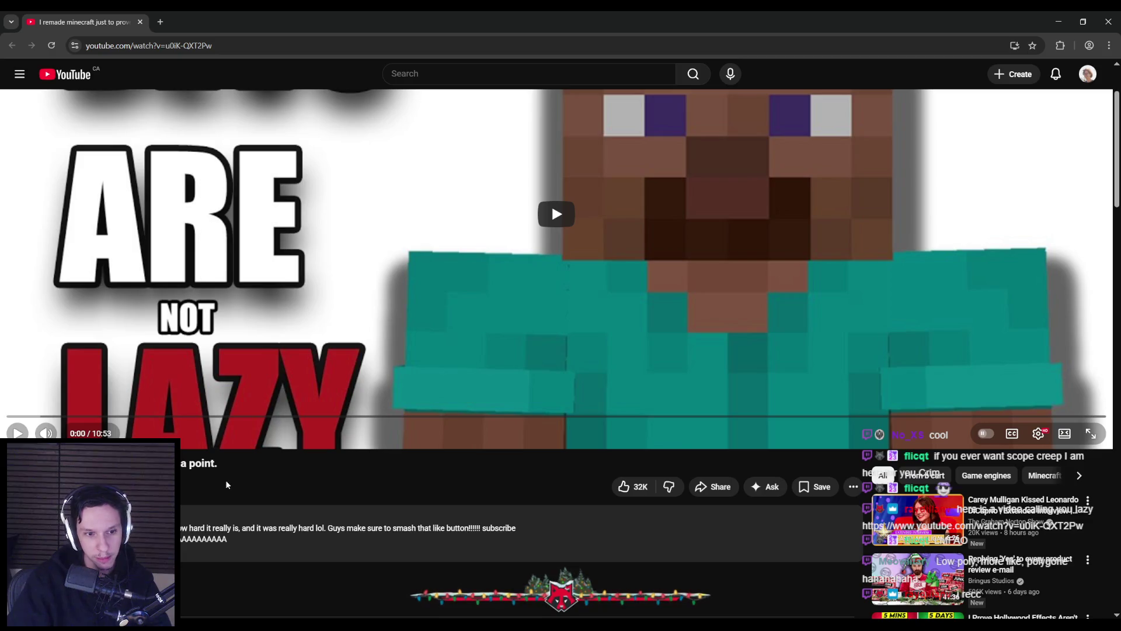
{"action": "scroll", "coordinate": [227, 485], "scroll_direction": "up", "scroll_amount": 2}
{"action": "left_click", "coordinate": [554, 320]}
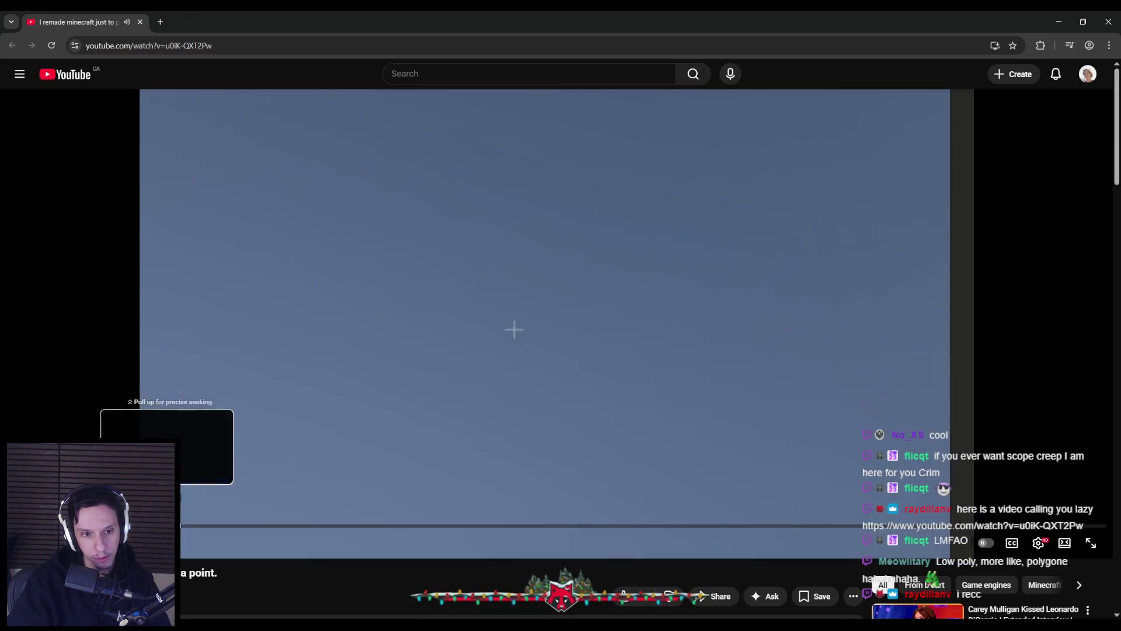
{"action": "left_click_drag", "start_coordinate": [166, 526], "coordinate": [226, 526]}
{"action": "left_click", "coordinate": [228, 391]}
{"action": "scroll", "coordinate": [228, 465], "scroll_direction": "down", "scroll_amount": 3}
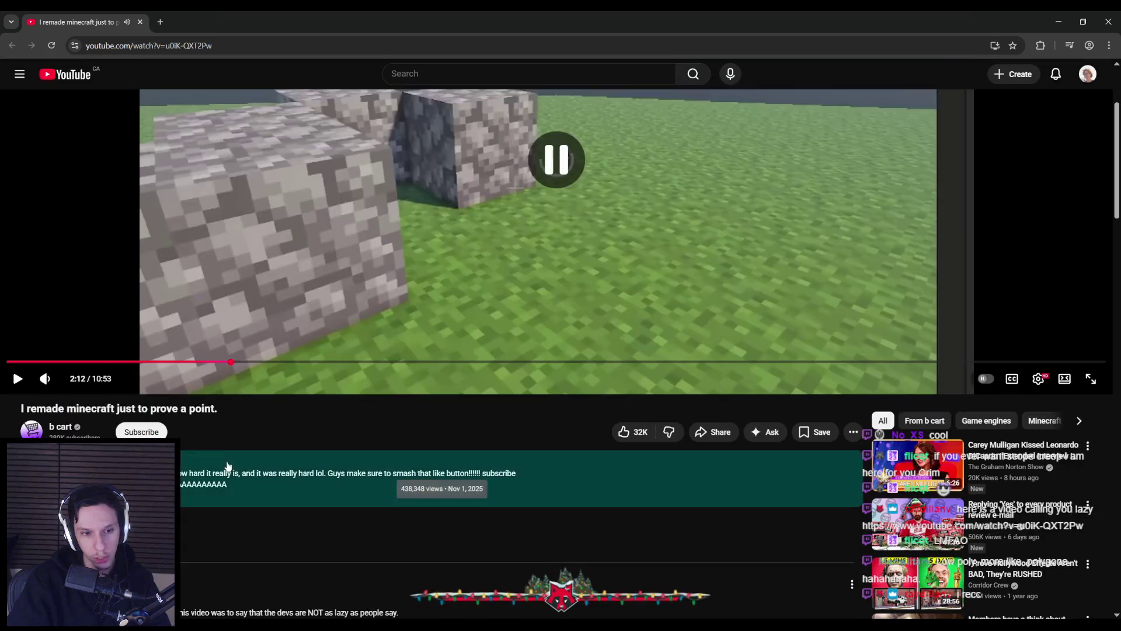
{"action": "scroll", "coordinate": [223, 447], "scroll_direction": "up", "scroll_amount": 3}
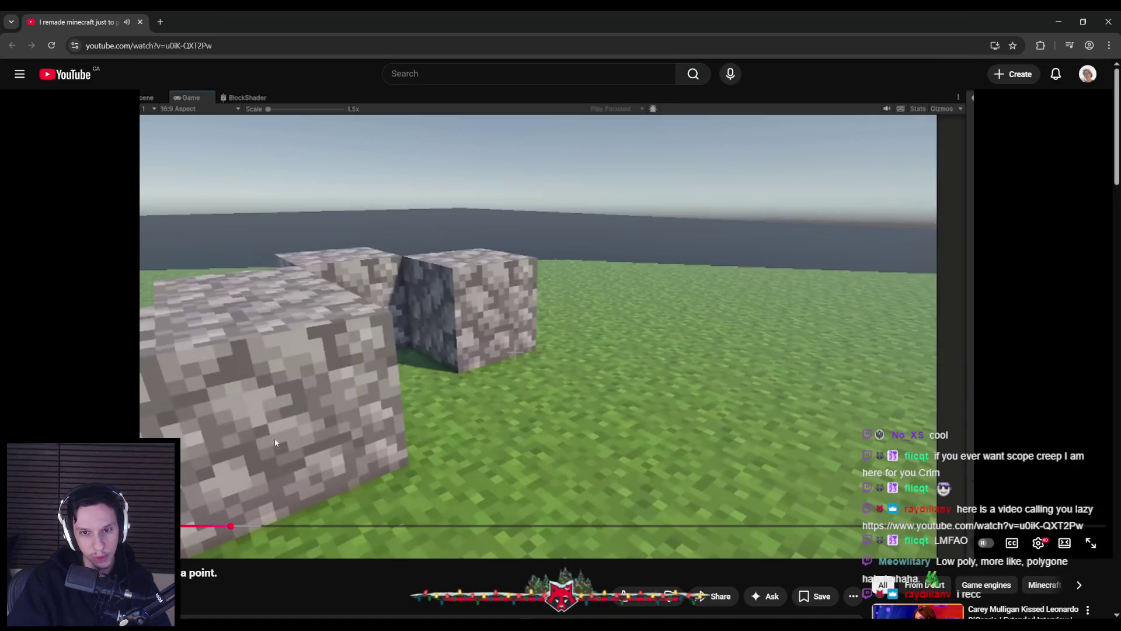
Step: Skip further along the progress bar to the Minecraft terrain scene past 8:22
{"action": "left_click", "coordinate": [418, 525]}
{"action": "left_click", "coordinate": [539, 526]}
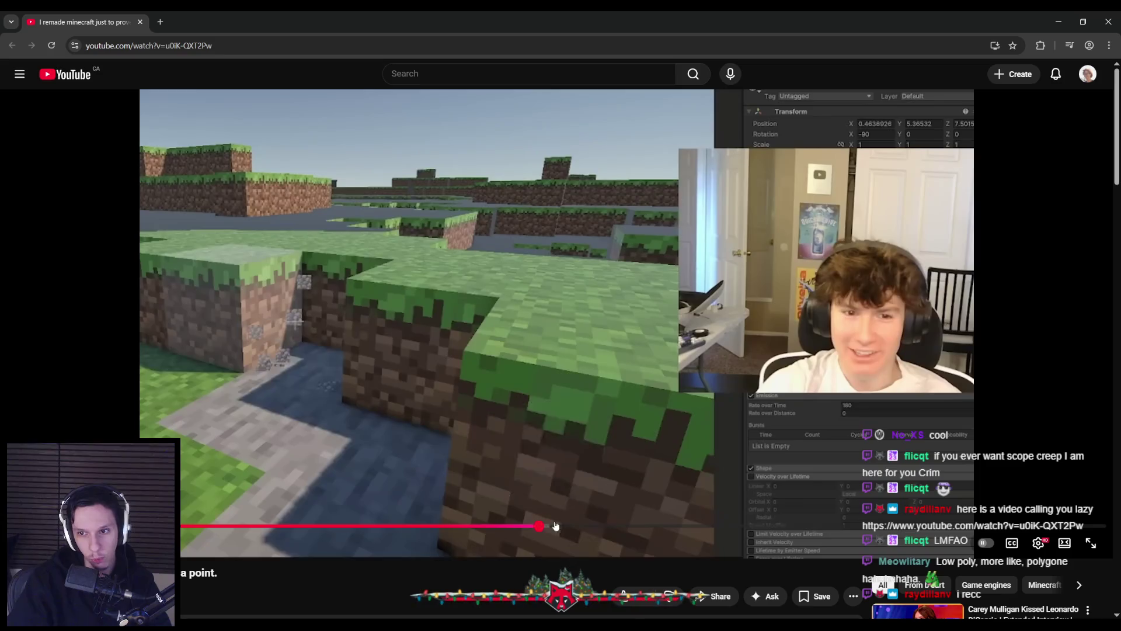
{"action": "left_click", "coordinate": [655, 525]}
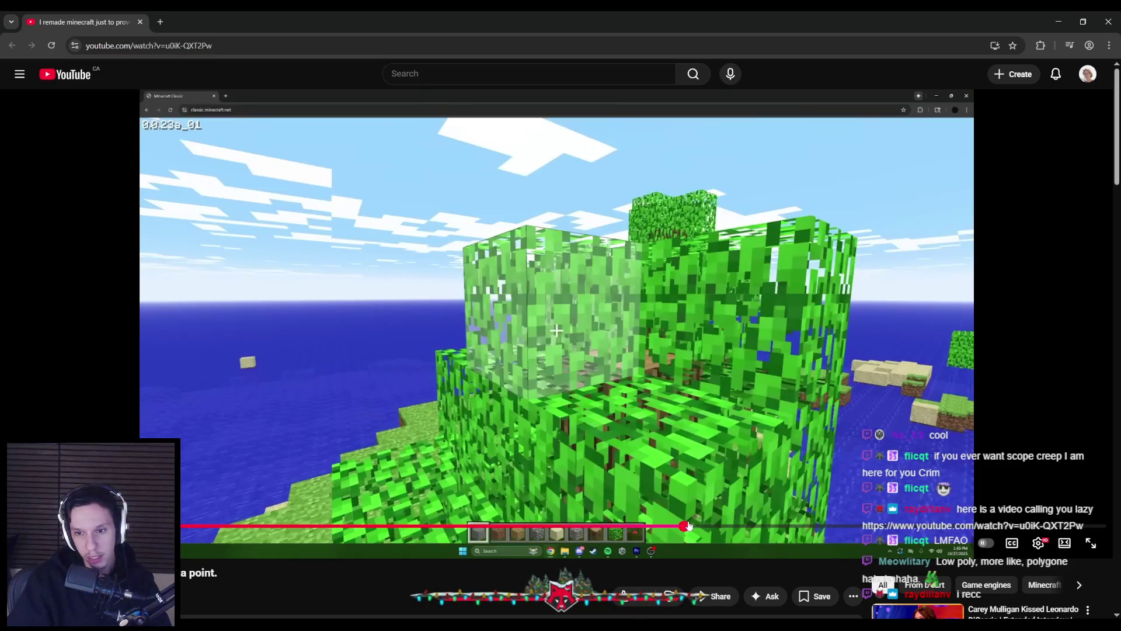
{"action": "left_click", "coordinate": [843, 525]}
{"action": "left_click", "coordinate": [854, 526]}
{"action": "left_click", "coordinate": [888, 526]}
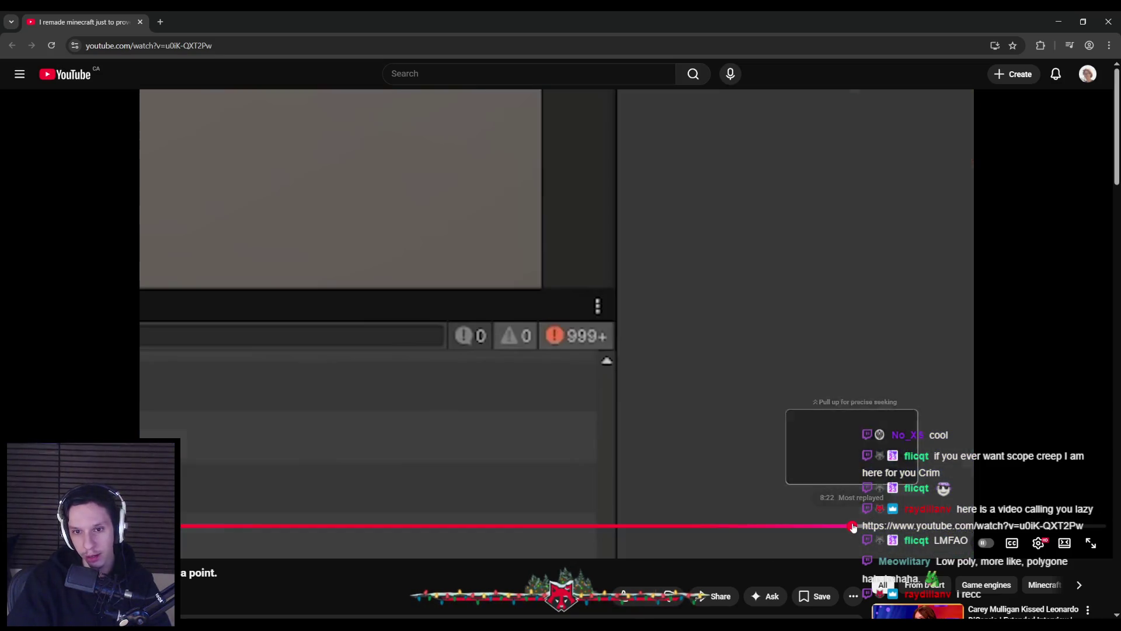
{"action": "left_click", "coordinate": [905, 526]}
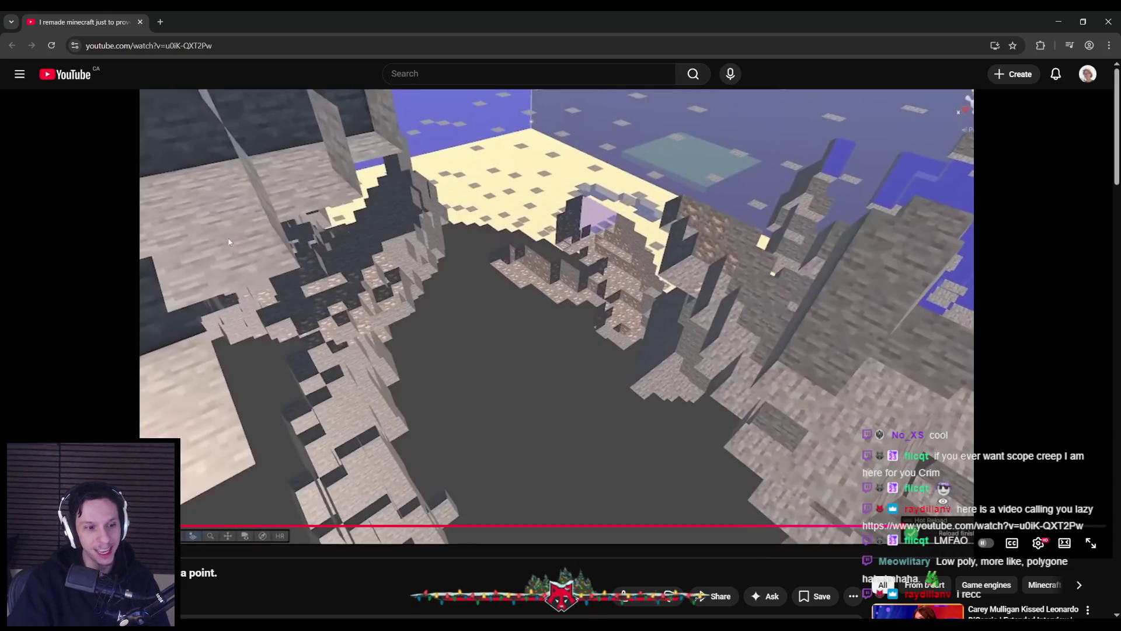
{"action": "key", "text": "alt+Tab"}
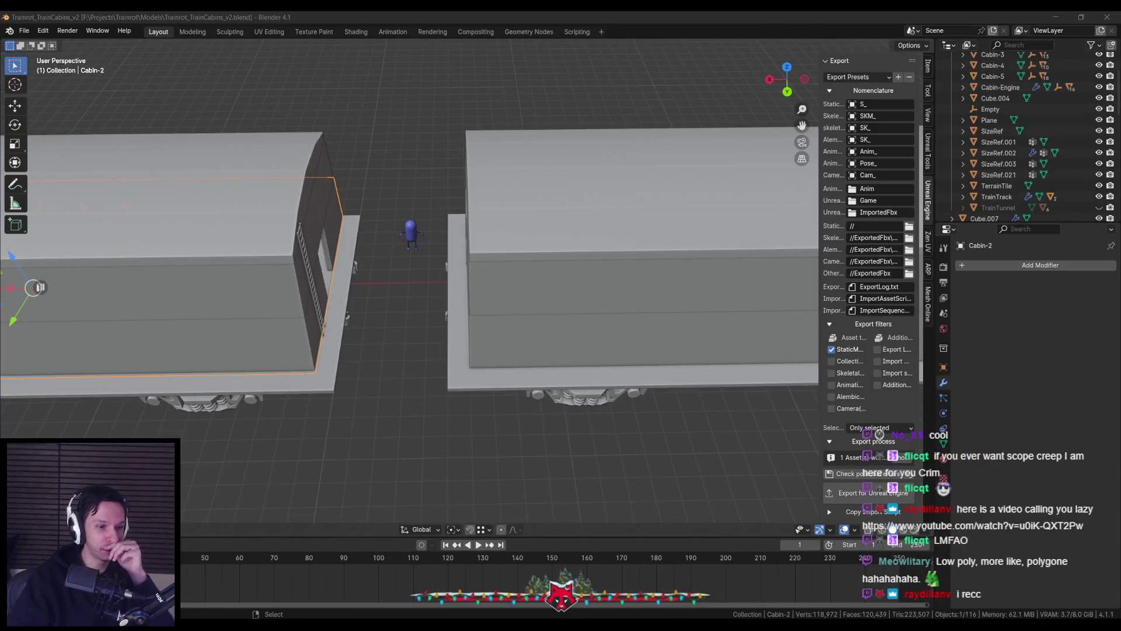
Step: Move in close on the engine cabin, hide the N panel, and select Cube.032 then Cabin-1.011
{"action": "mouse_move", "coordinate": [366, 341]}
{"action": "left_mouse_down"}
{"action": "mouse_move", "coordinate": [340, 321]}
{"action": "mouse_move", "coordinate": [341, 338]}
{"action": "mouse_move", "coordinate": [370, 296]}
{"action": "mouse_move", "coordinate": [364, 312]}
{"action": "left_mouse_up"}
{"action": "scroll", "coordinate": [302, 352], "scroll_direction": "down", "scroll_amount": 8}
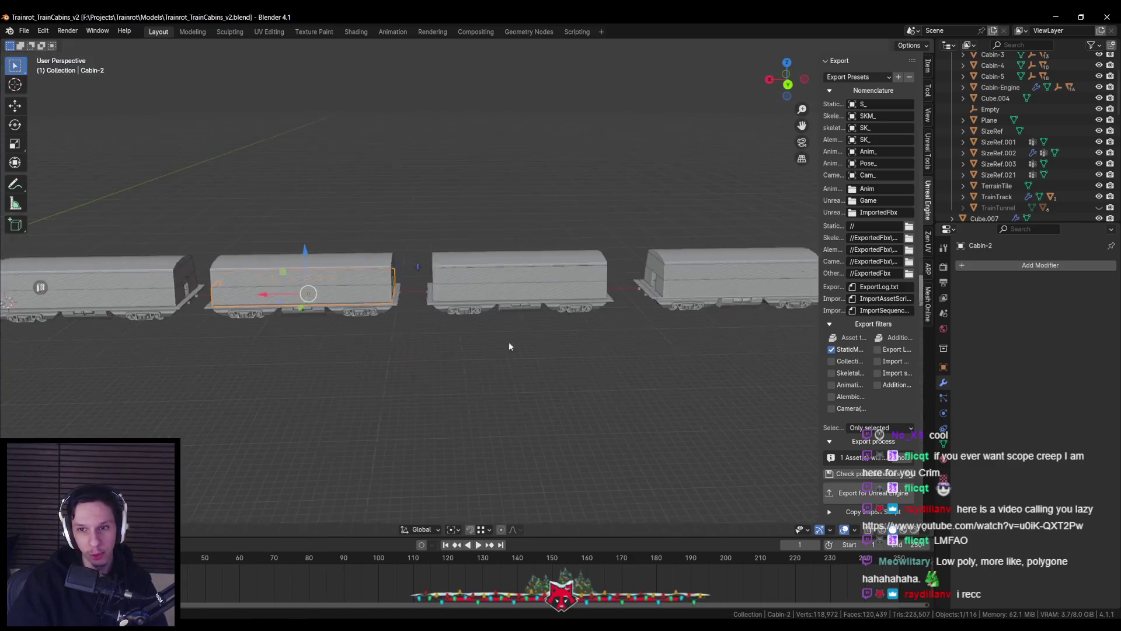
{"action": "mouse_move", "coordinate": [667, 356]}
{"action": "left_mouse_down"}
{"action": "mouse_move", "coordinate": [430, 310]}
{"action": "mouse_move", "coordinate": [467, 350]}
{"action": "left_mouse_up"}
{"action": "key", "text": "n"}
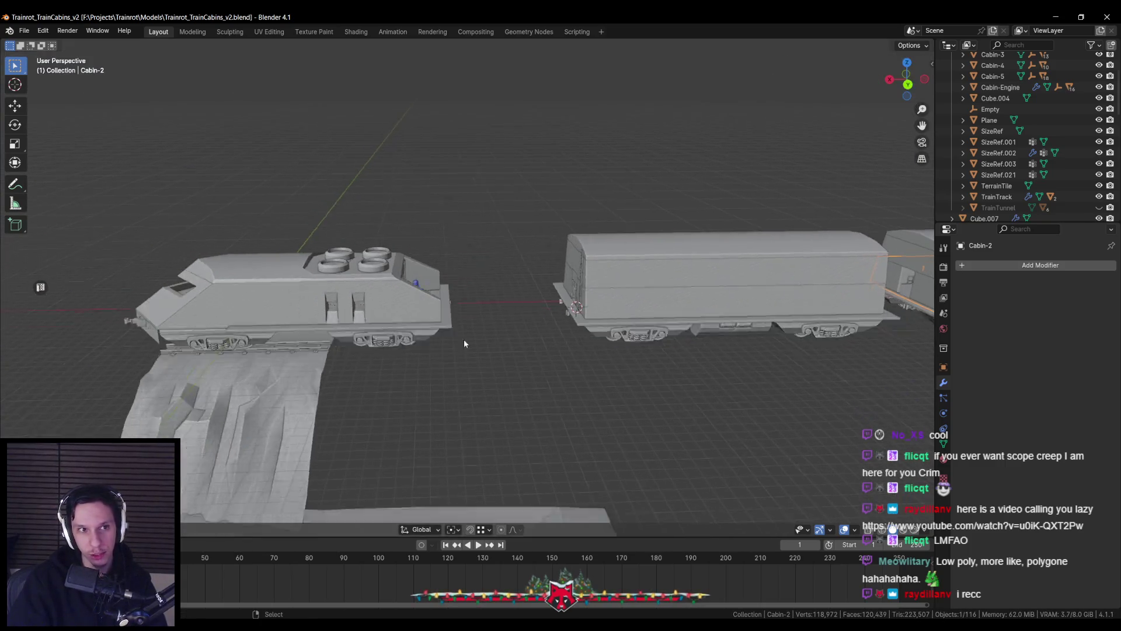
{"action": "scroll", "coordinate": [476, 382], "scroll_direction": "up", "scroll_amount": 4}
{"action": "scroll", "coordinate": [500, 351], "scroll_direction": "down", "scroll_amount": 4}
{"action": "scroll", "coordinate": [571, 309], "scroll_direction": "up", "scroll_amount": 5}
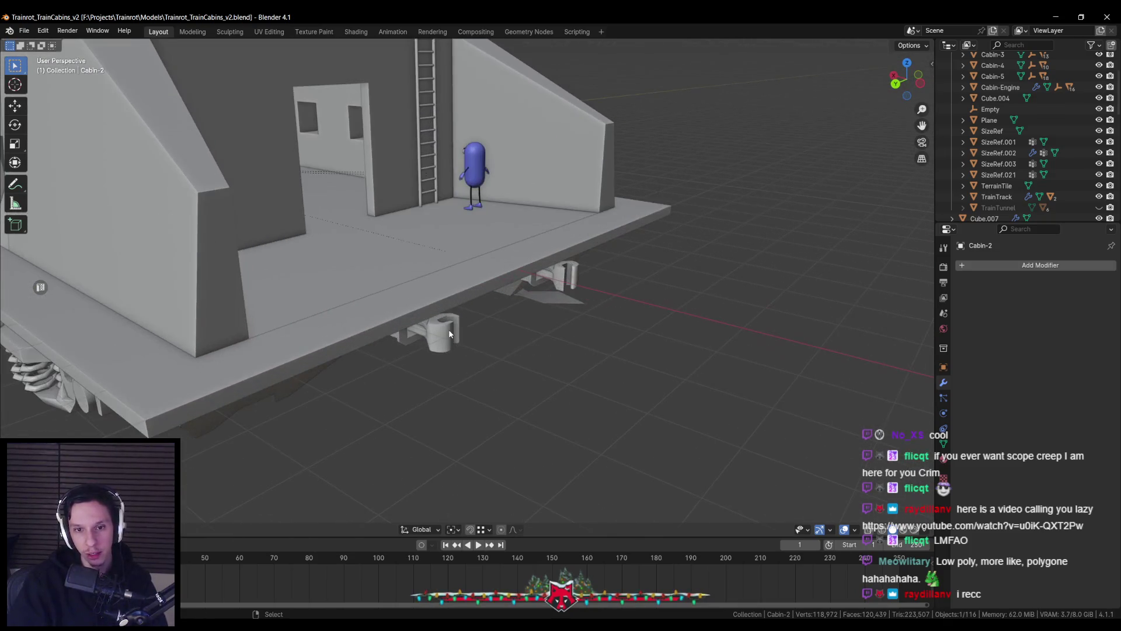
{"action": "left_click_drag", "start_coordinate": [572, 309], "coordinate": [435, 350]}
{"action": "left_click", "coordinate": [435, 327]}
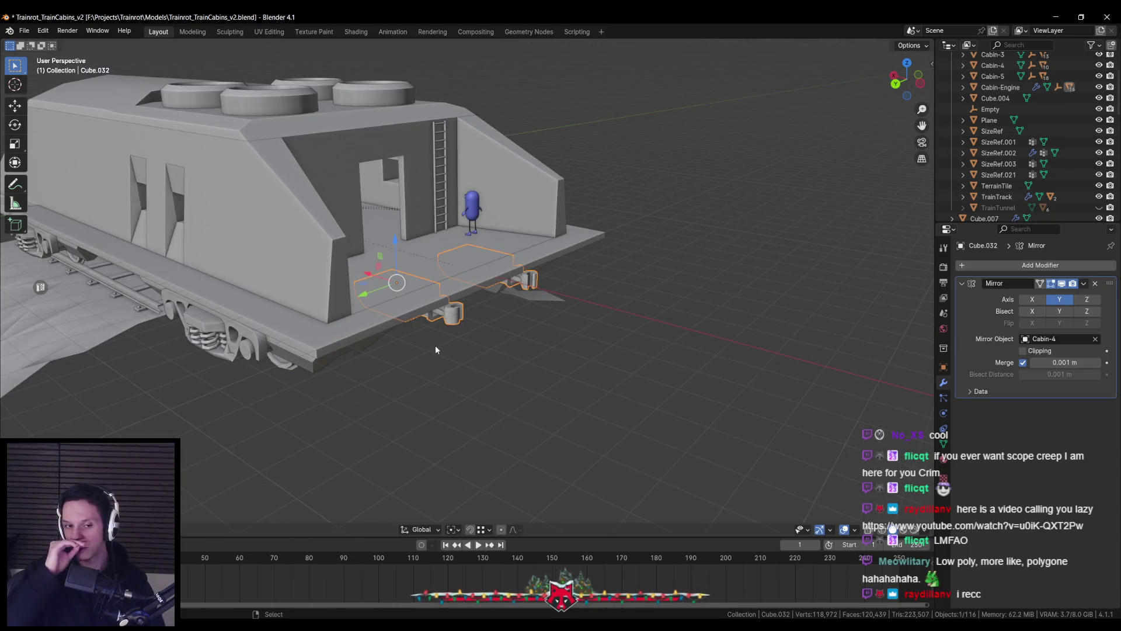
{"action": "left_click", "coordinate": [271, 351]}
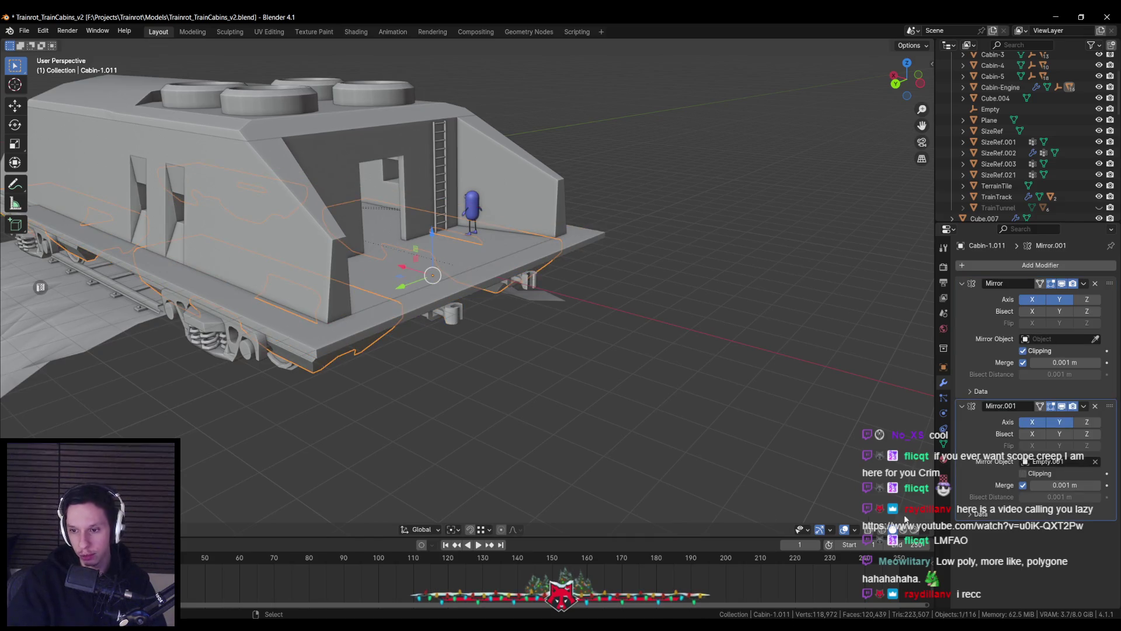
Step: Set viewport shading Color to Object and select the coupler beneath the cabin
{"action": "left_click", "coordinate": [925, 533]}
{"action": "left_click", "coordinate": [910, 320]}
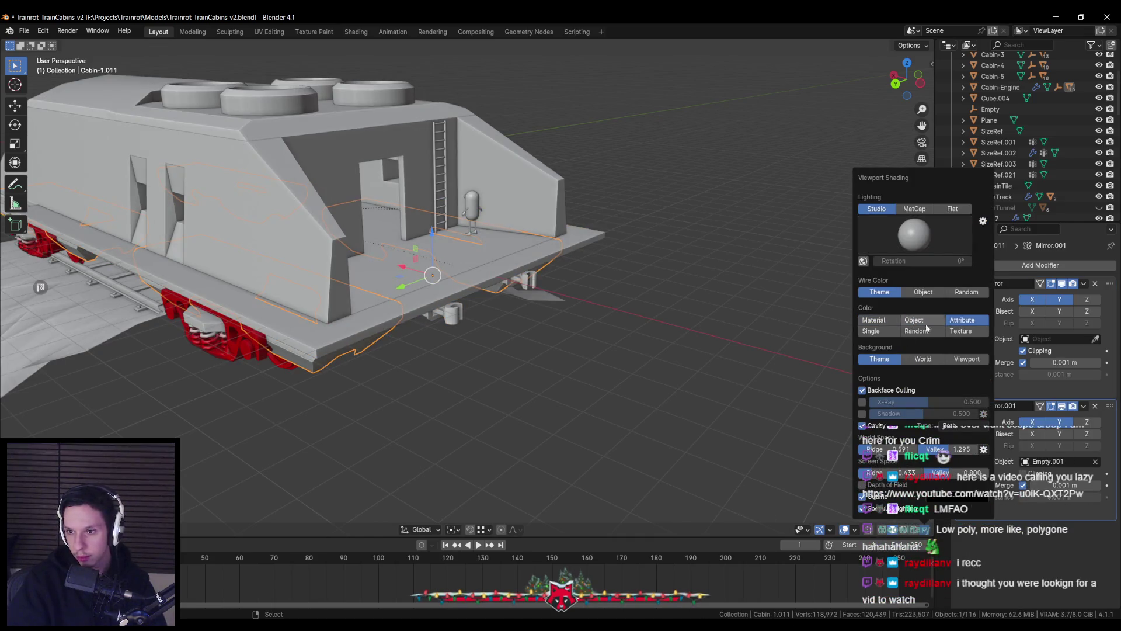
{"action": "scroll", "coordinate": [444, 336], "scroll_direction": "up", "scroll_amount": 3}
{"action": "left_click", "coordinate": [444, 336]}
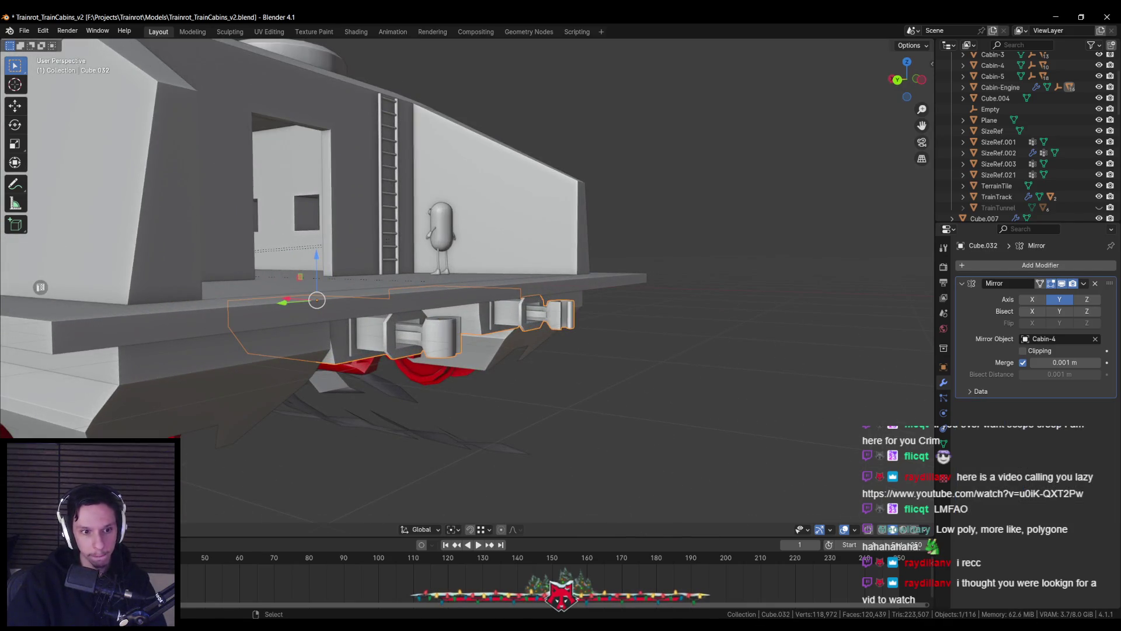
Step: Enter Vertex Paint on the coupler, try a red Set Vertex Colors fill, and undo it
{"action": "key", "text": "ctrl+Tab"}
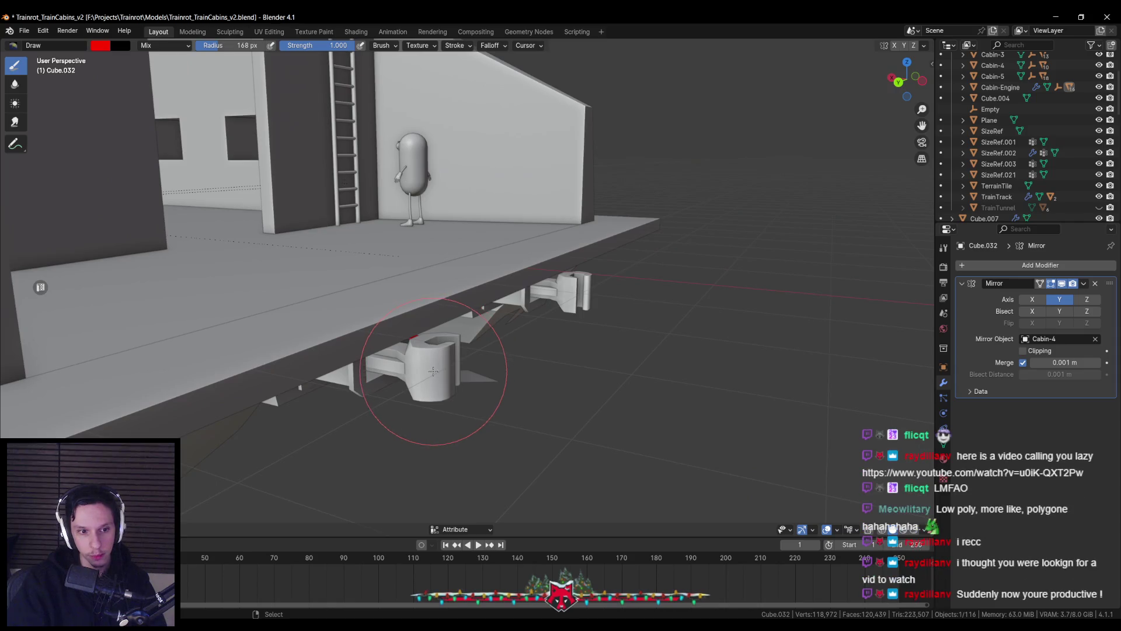
{"action": "left_click_drag", "start_coordinate": [433, 372], "coordinate": [438, 369]}
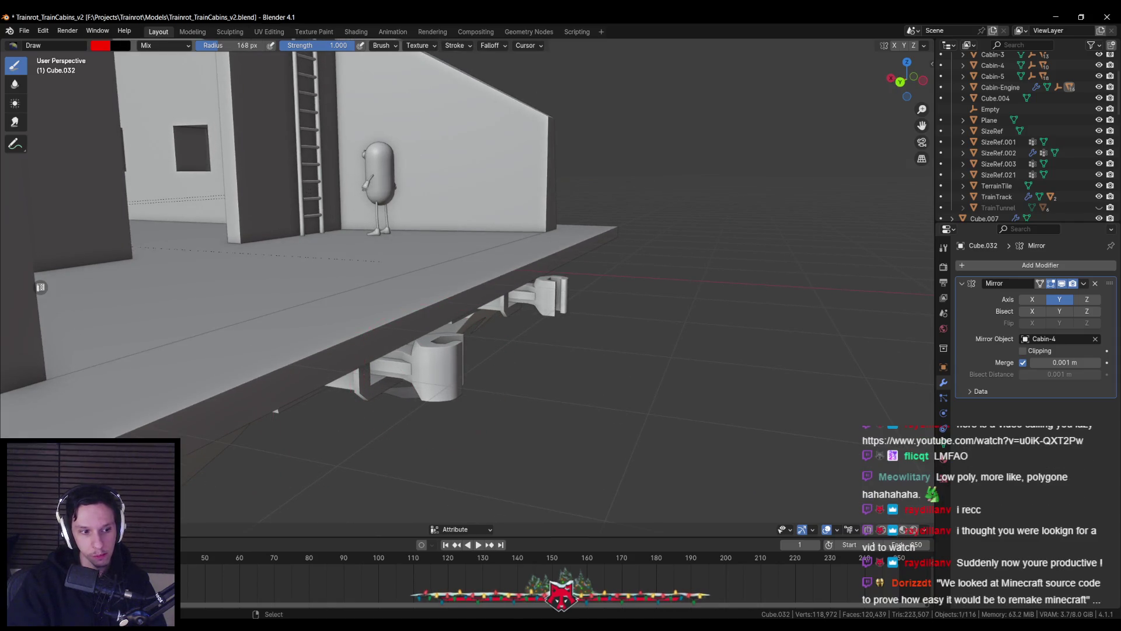
{"action": "mouse_move", "coordinate": [437, 368]}
{"action": "left_mouse_down"}
{"action": "mouse_move", "coordinate": [467, 327]}
{"action": "mouse_move", "coordinate": [483, 329]}
{"action": "left_mouse_up"}
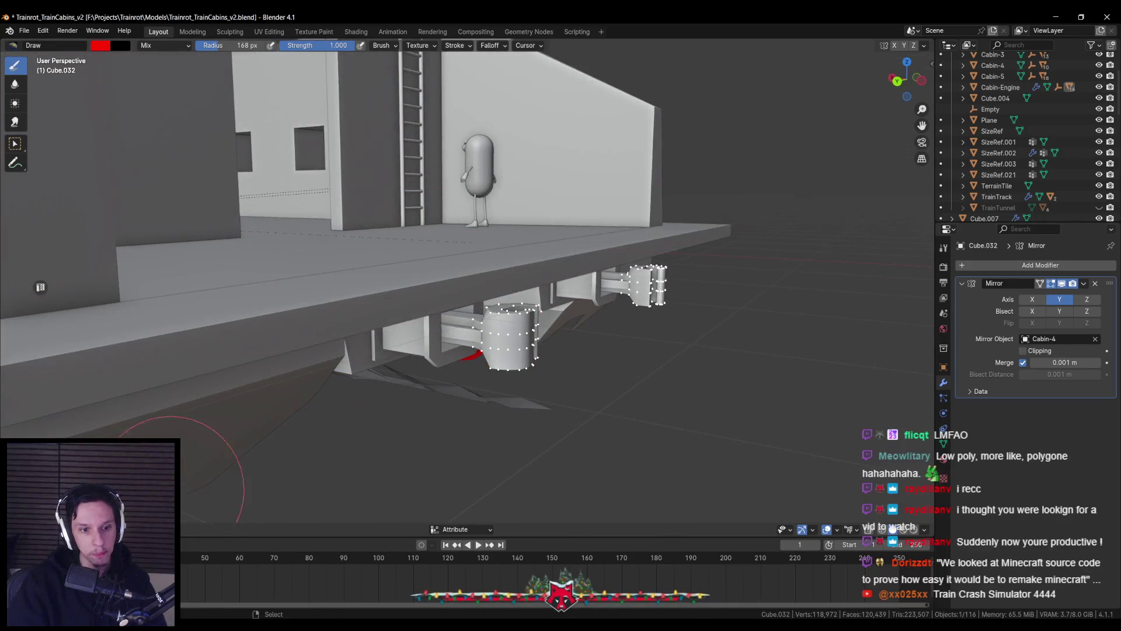
{"action": "left_click", "coordinate": [169, 529]}
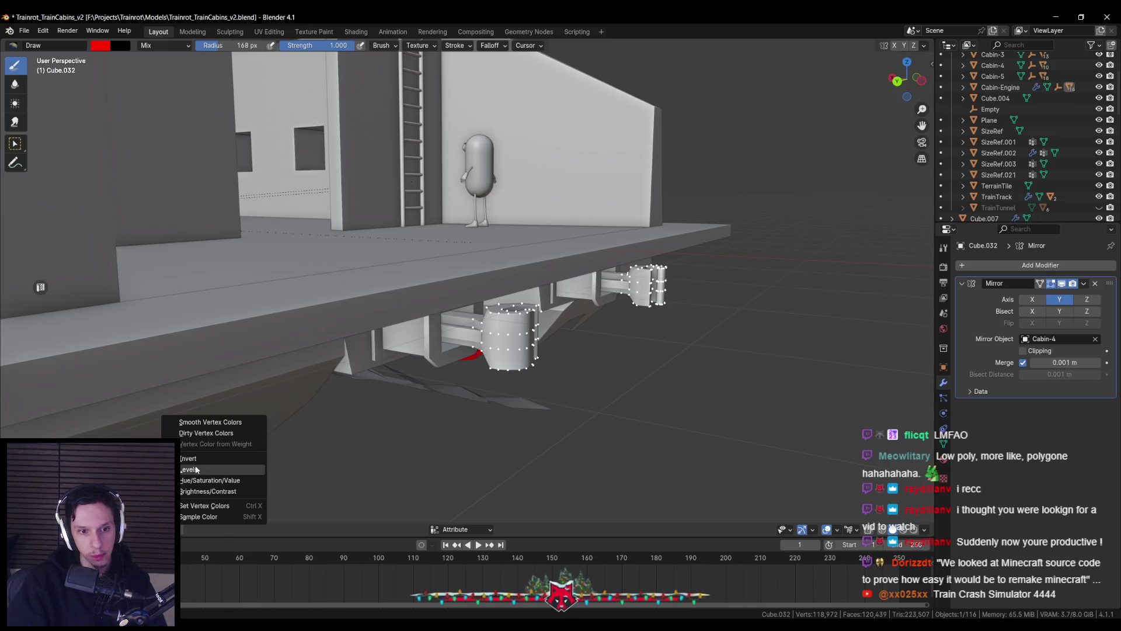
{"action": "left_click", "coordinate": [198, 507]}
{"action": "left_click_drag", "start_coordinate": [502, 356], "coordinate": [435, 320]}
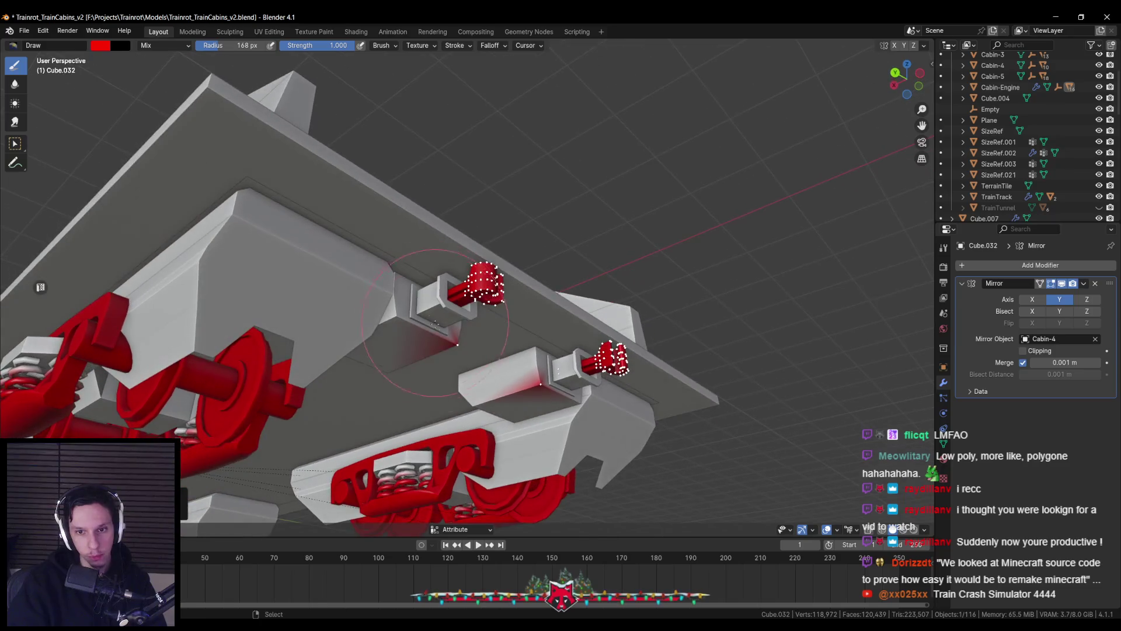
{"action": "key", "text": "ctrl+z"}
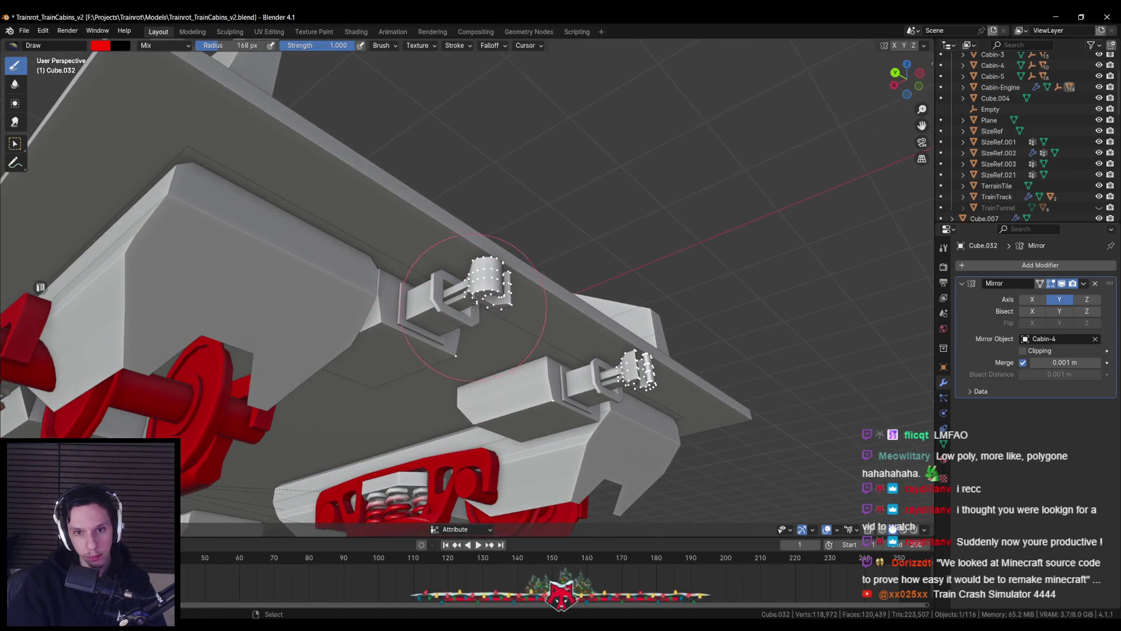
Step: With face masking on and all coupler faces selected, fill both couplers red and exit to Object mode
{"action": "key", "text": "v"}
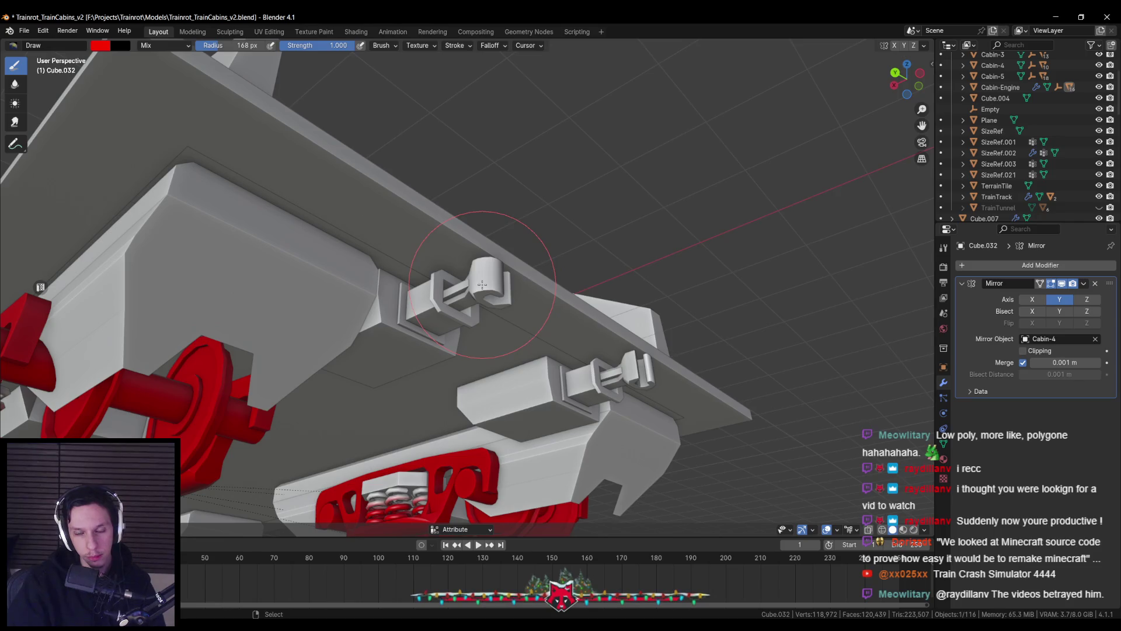
{"action": "left_click_drag", "start_coordinate": [483, 285], "coordinate": [517, 286]}
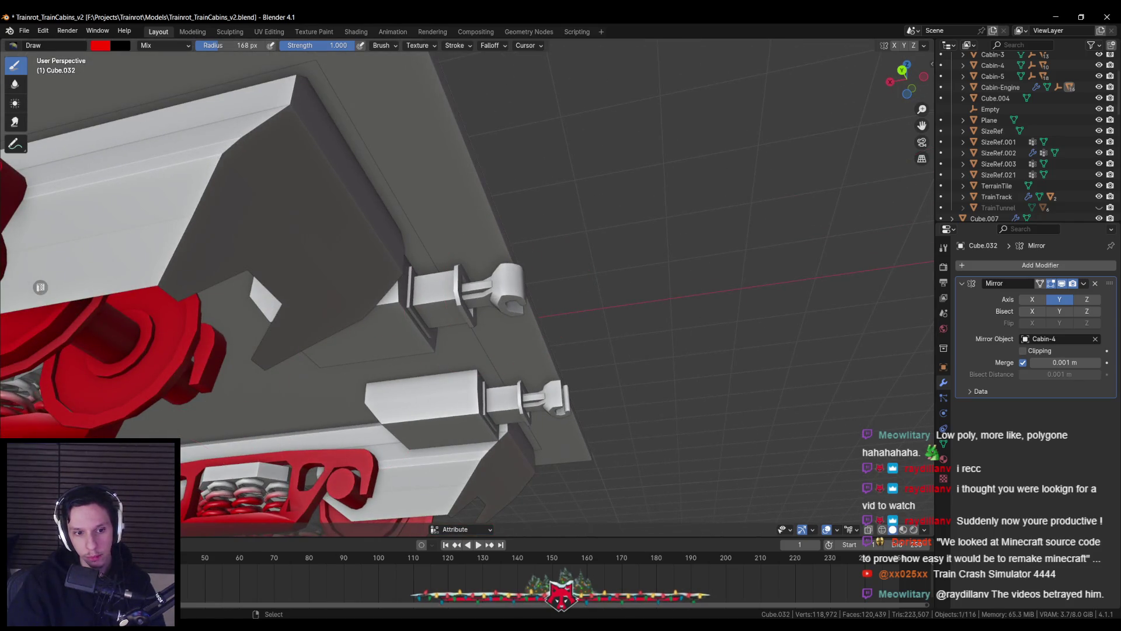
{"action": "key", "text": "m"}
{"action": "key", "text": "alt+a"}
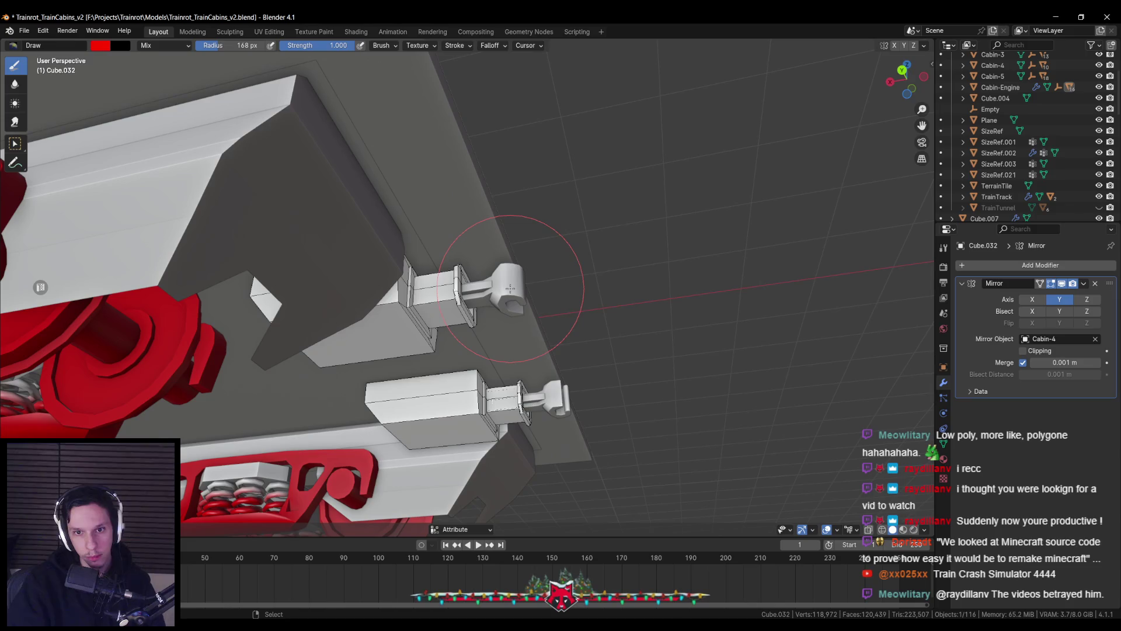
{"action": "key", "text": "alt+a"}
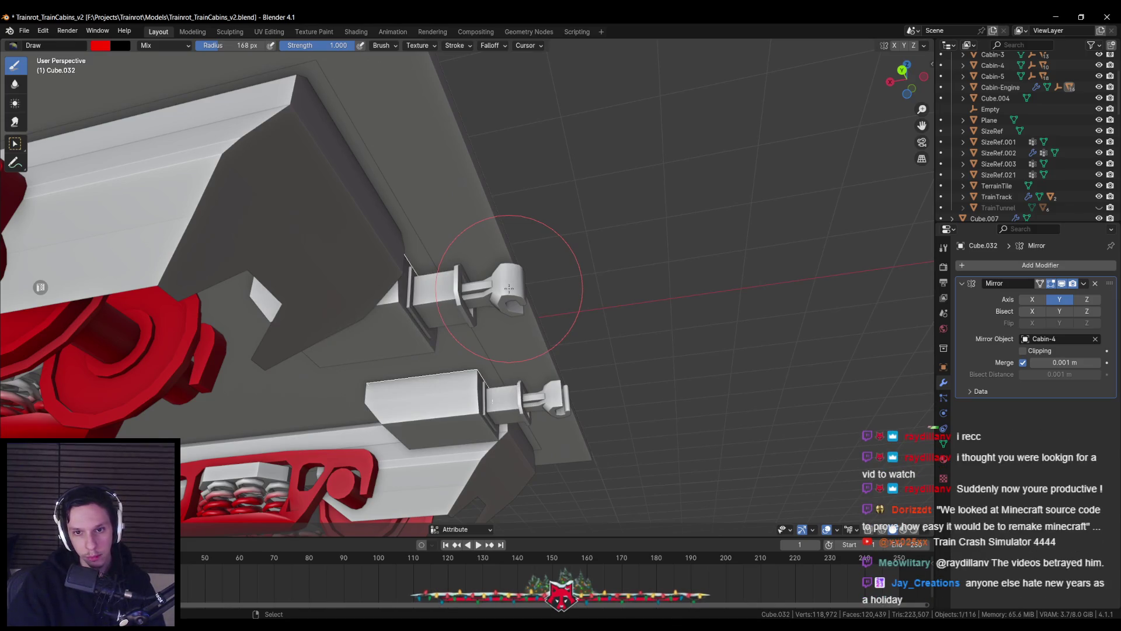
{"action": "key", "text": "a"}
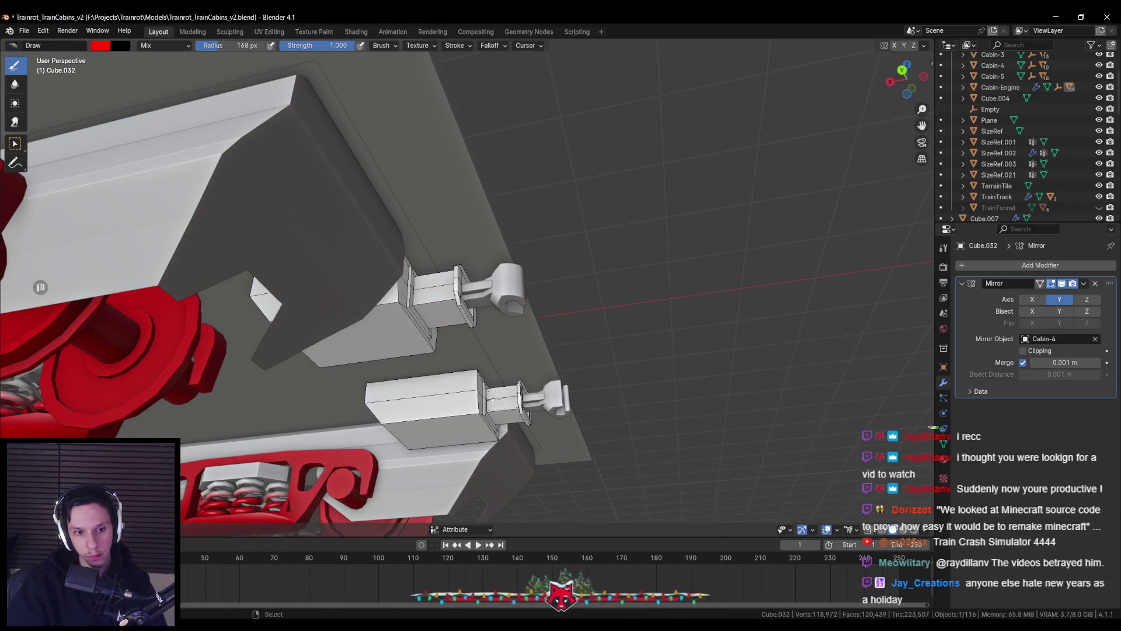
{"action": "left_click", "coordinate": [175, 529]}
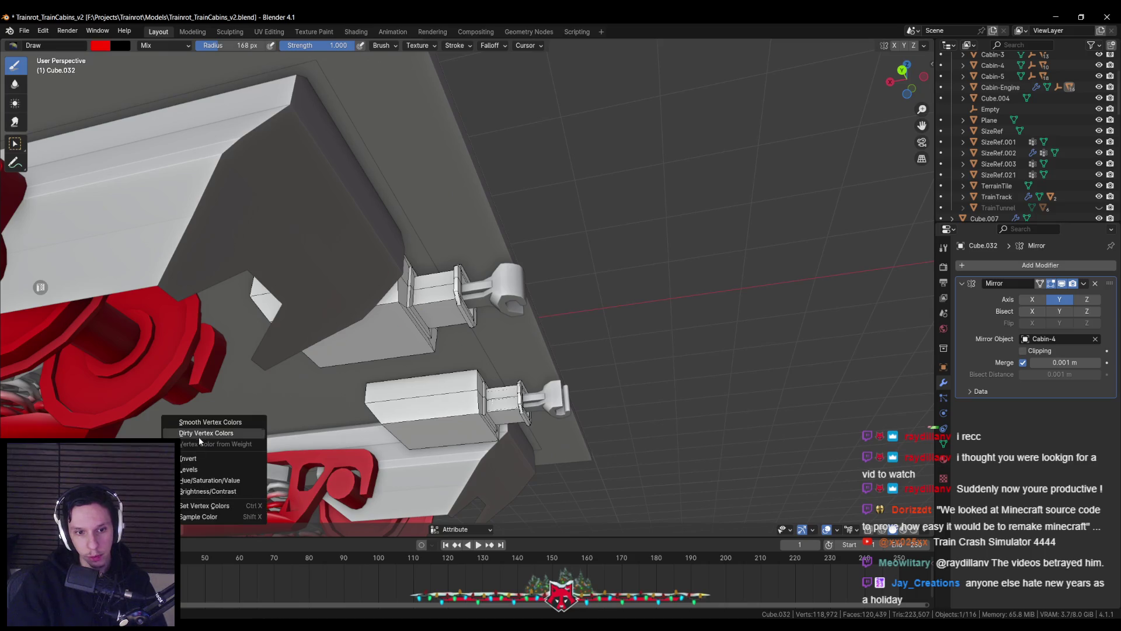
{"action": "left_click", "coordinate": [203, 511]}
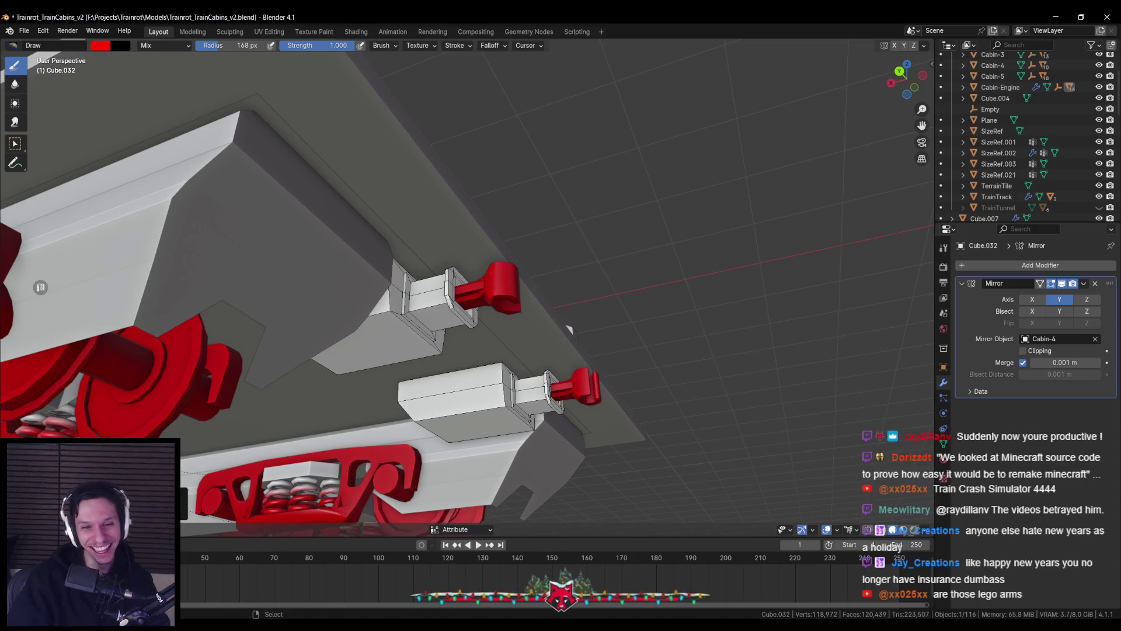
{"action": "key", "text": "ctrl+Tab"}
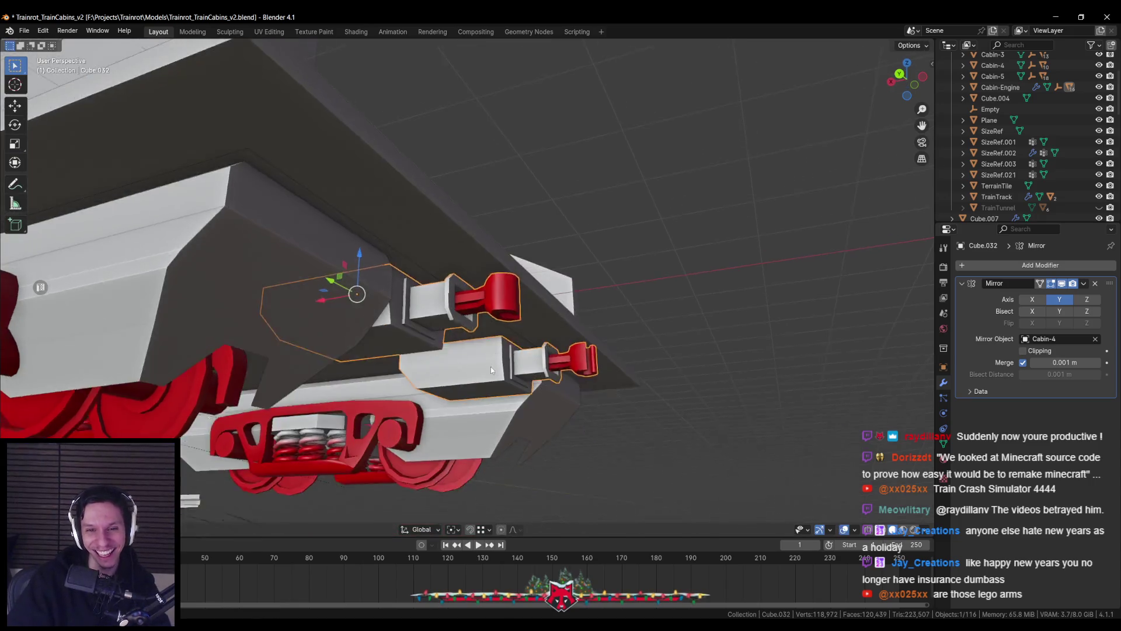
Step: Select the neighbouring car's coupler and fill its masked faces red with Set Vertex Colors
{"action": "scroll", "coordinate": [490, 366], "scroll_direction": "down", "scroll_amount": 6}
{"action": "left_click", "coordinate": [546, 298]}
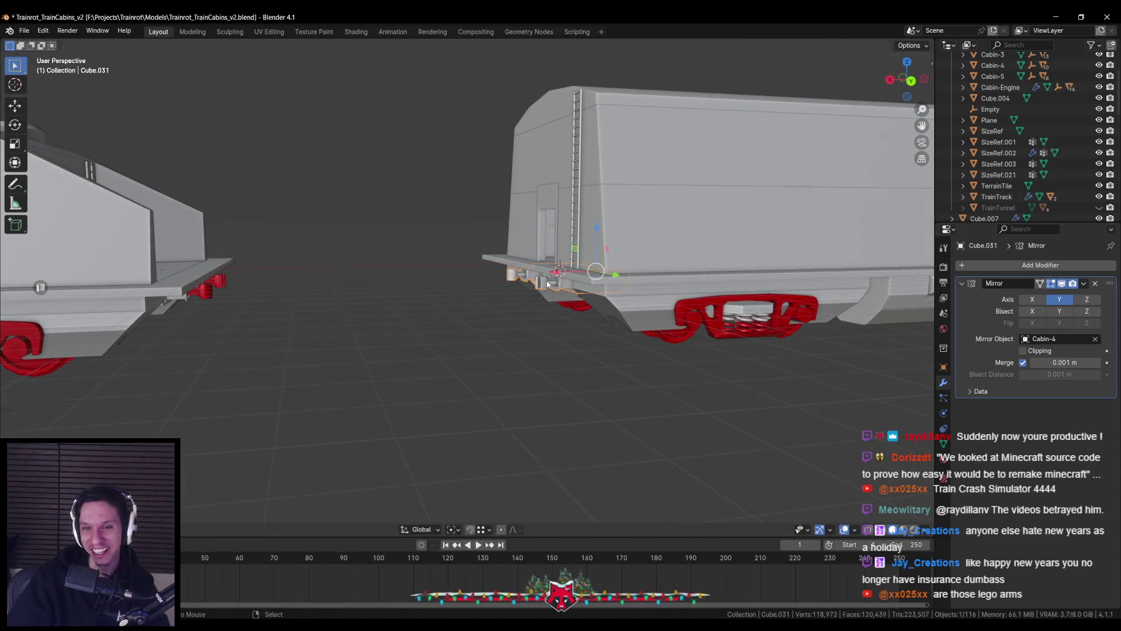
{"action": "scroll", "coordinate": [496, 327], "scroll_direction": "up", "scroll_amount": 5}
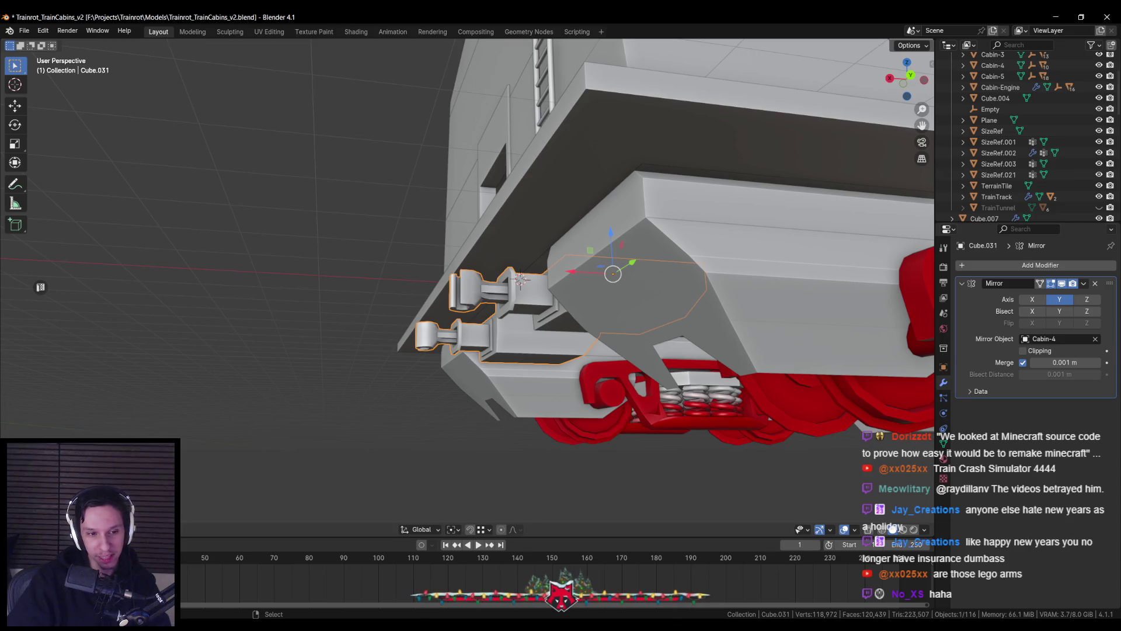
{"action": "key", "text": "ctrl+Tab"}
{"action": "scroll", "coordinate": [584, 263], "scroll_direction": "up", "scroll_amount": 2}
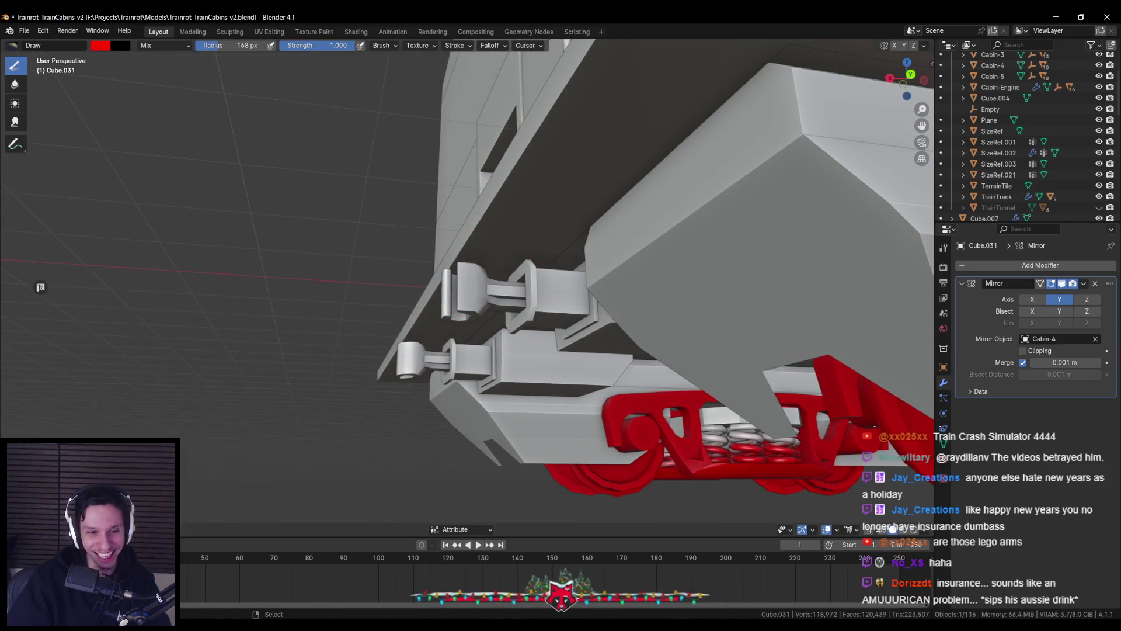
{"action": "key", "text": "m"}
{"action": "scroll", "coordinate": [247, 523], "scroll_direction": "up", "scroll_amount": 2}
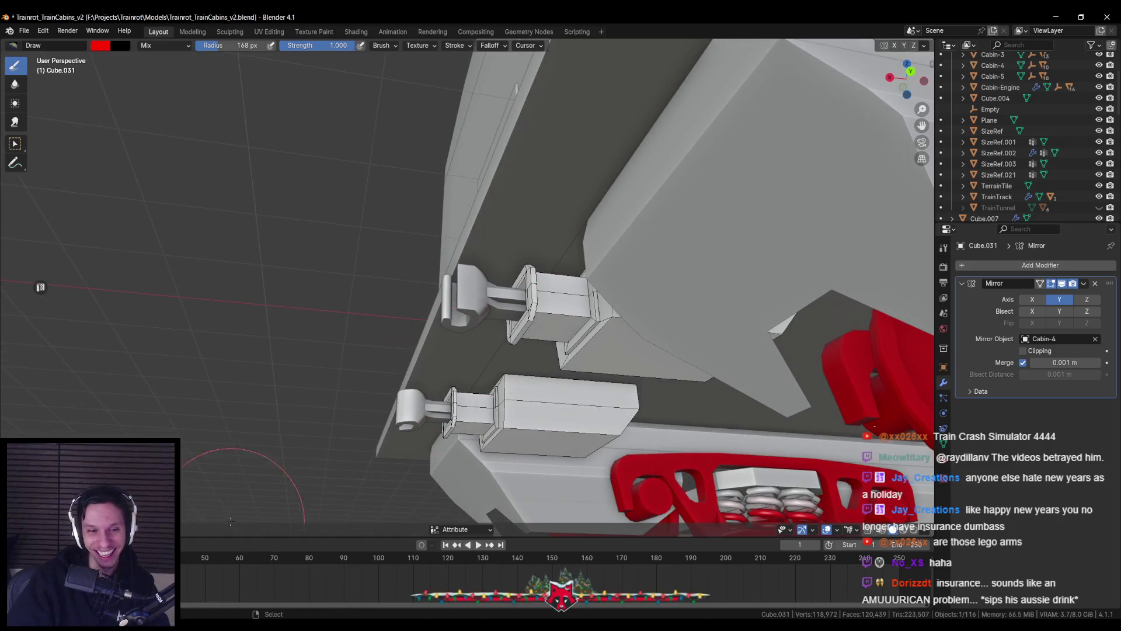
{"action": "left_click", "coordinate": [175, 530]}
{"action": "left_click", "coordinate": [217, 497]}
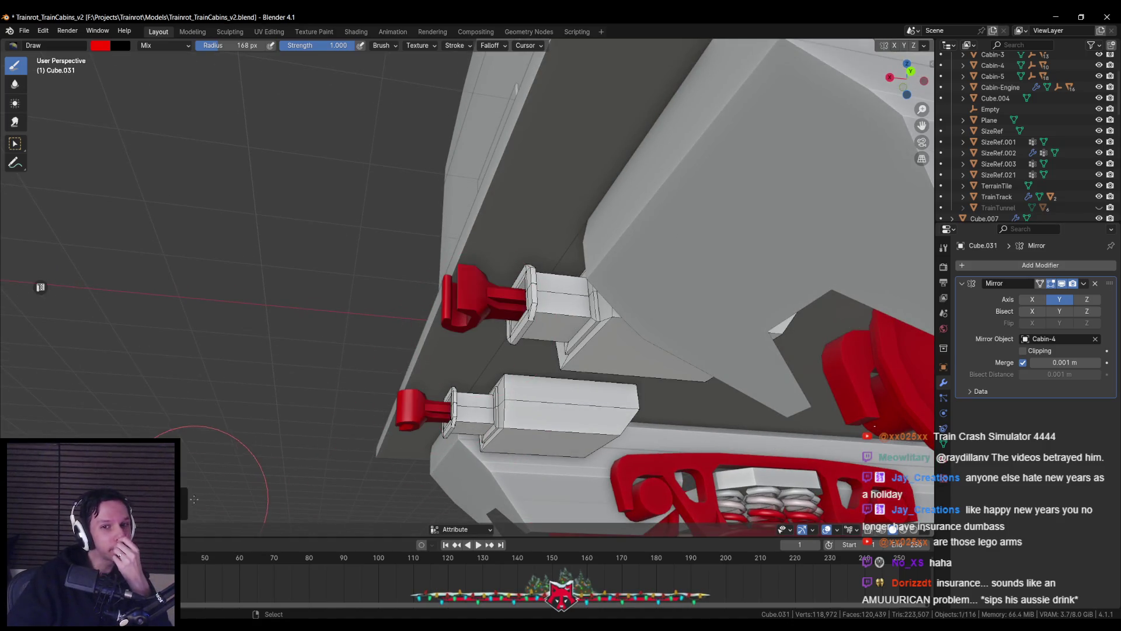
{"action": "left_click_drag", "start_coordinate": [424, 348], "coordinate": [461, 365]}
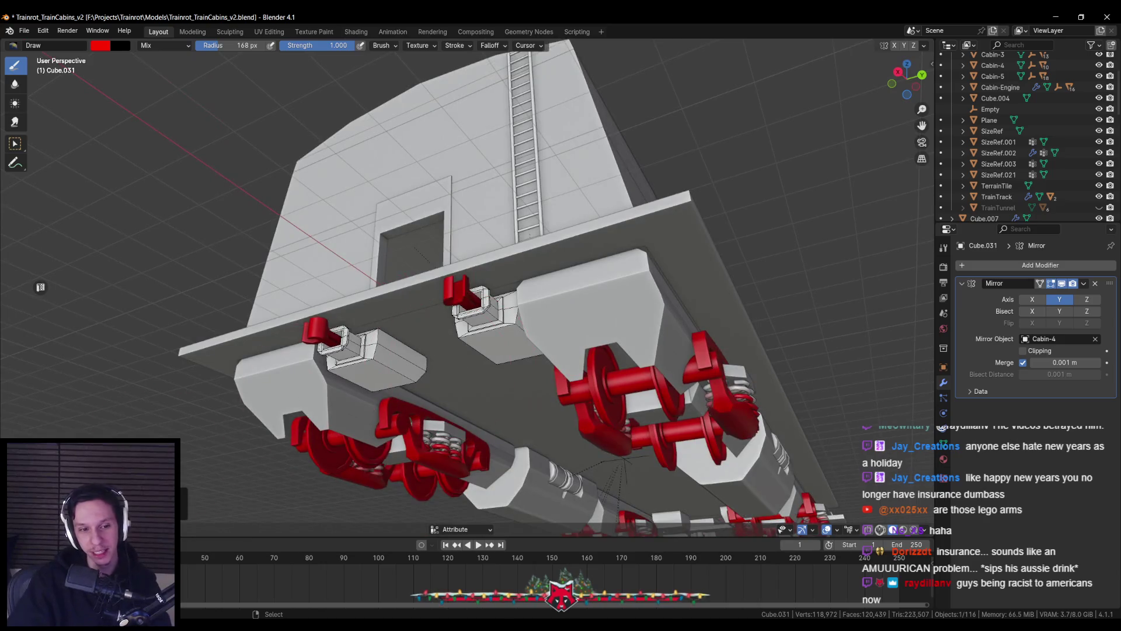
{"action": "key", "text": "Tab"}
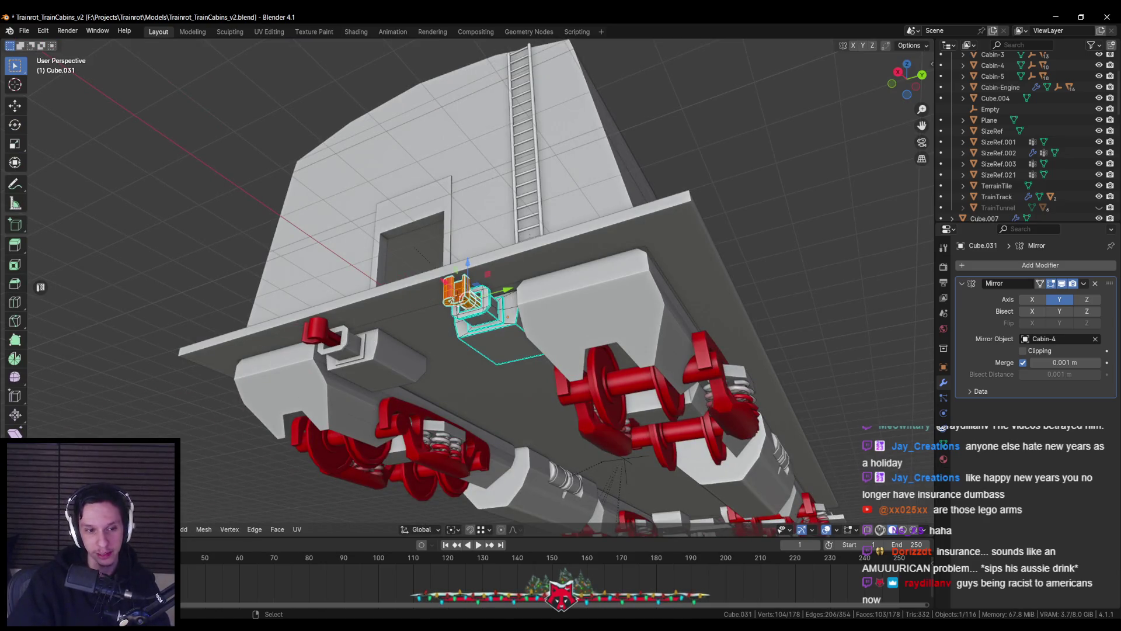
{"action": "key", "text": "Tab"}
{"action": "mouse_move", "coordinate": [387, 376]}
{"action": "left_mouse_down"}
{"action": "mouse_move", "coordinate": [412, 397]}
{"action": "mouse_move", "coordinate": [651, 350]}
{"action": "mouse_move", "coordinate": [406, 363]}
{"action": "mouse_move", "coordinate": [773, 281]}
{"action": "left_mouse_up"}
Step: Select the right car's coupler and paint it red using F3 Set Vertex Colors with face masking
{"action": "scroll", "coordinate": [411, 401], "scroll_direction": "down", "scroll_amount": 4}
{"action": "scroll", "coordinate": [773, 281], "scroll_direction": "down", "scroll_amount": 1}
{"action": "scroll", "coordinate": [542, 322], "scroll_direction": "up", "scroll_amount": 5}
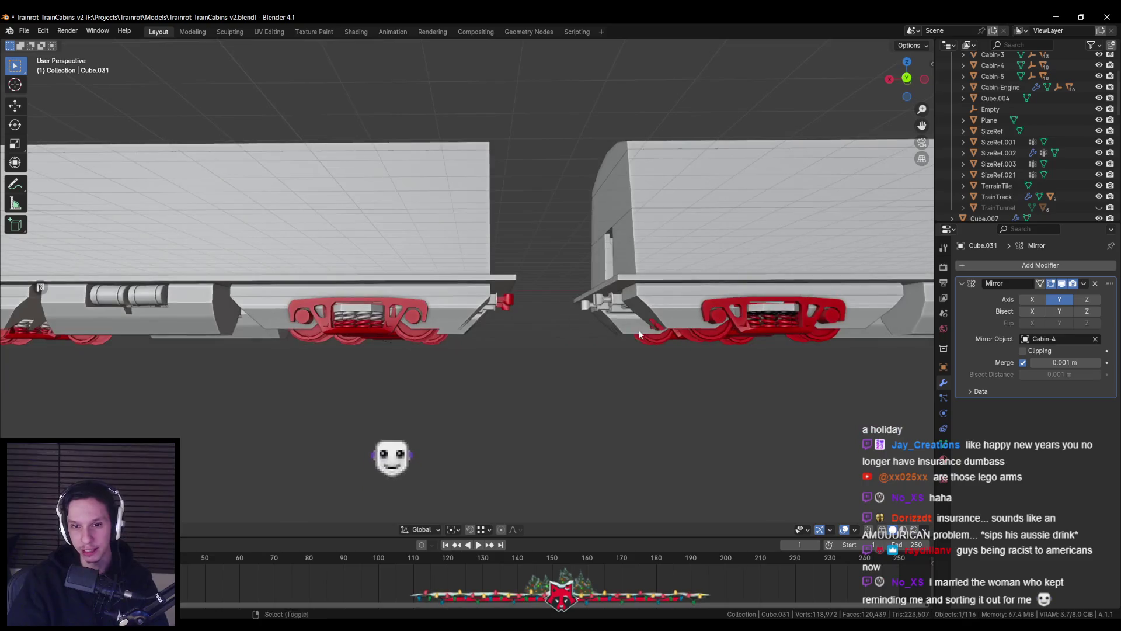
{"action": "scroll", "coordinate": [478, 327], "scroll_direction": "up", "scroll_amount": 5}
{"action": "left_click", "coordinate": [492, 326]}
{"action": "scroll", "coordinate": [502, 333], "scroll_direction": "down", "scroll_amount": 5}
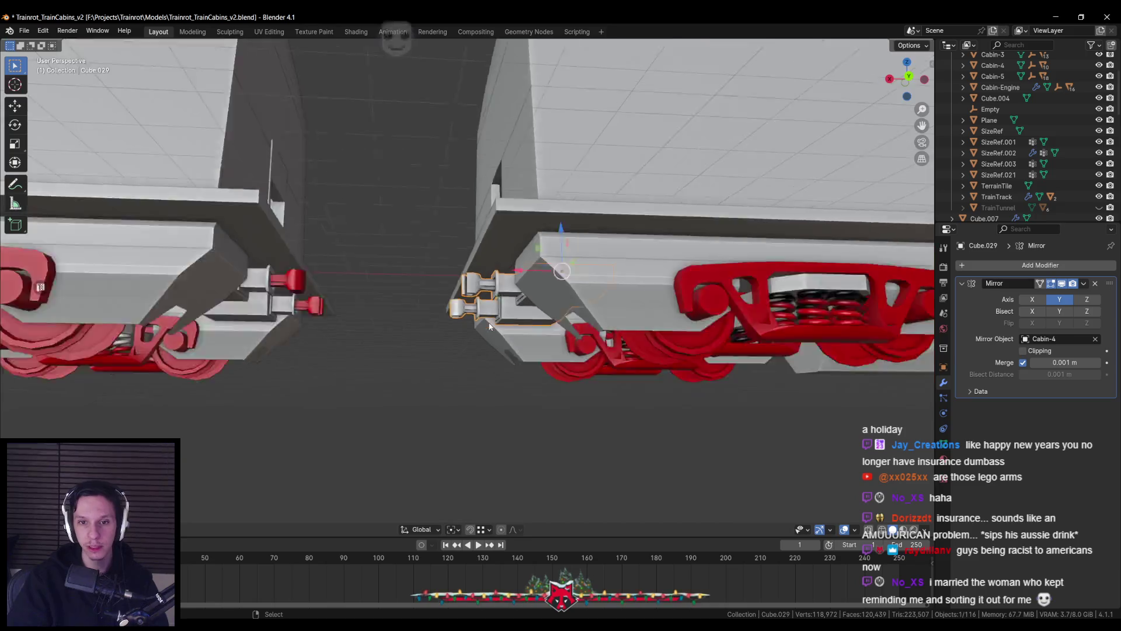
{"action": "scroll", "coordinate": [512, 339], "scroll_direction": "down", "scroll_amount": 3}
{"action": "left_click_drag", "start_coordinate": [377, 313], "coordinate": [477, 219]}
{"action": "scroll", "coordinate": [477, 219], "scroll_direction": "up", "scroll_amount": 4}
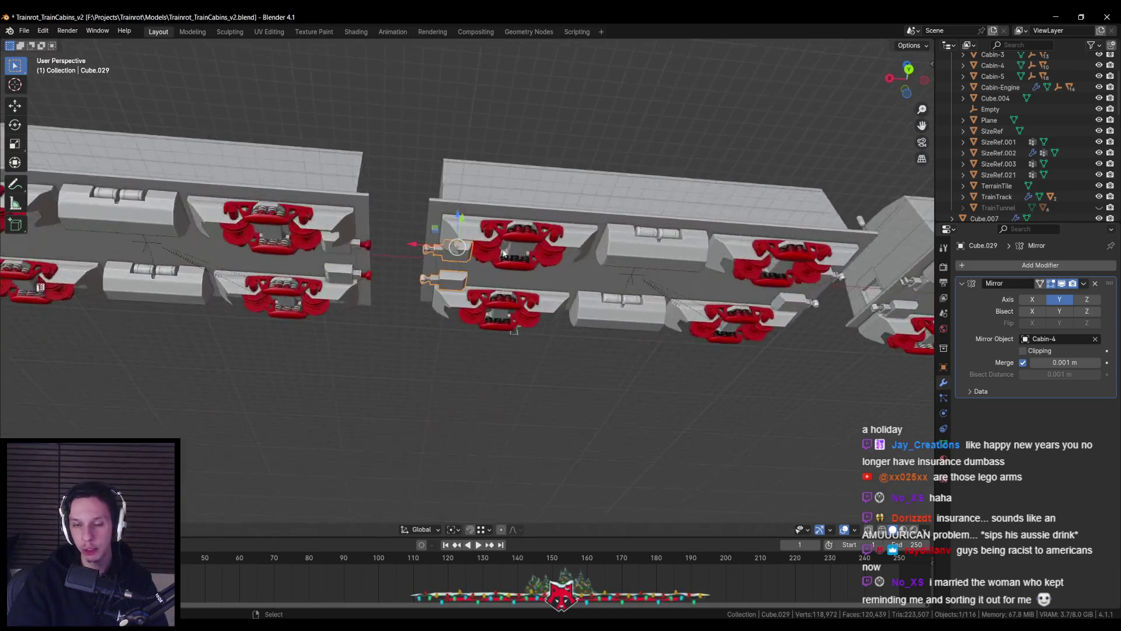
{"action": "scroll", "coordinate": [408, 237], "scroll_direction": "up", "scroll_amount": 3}
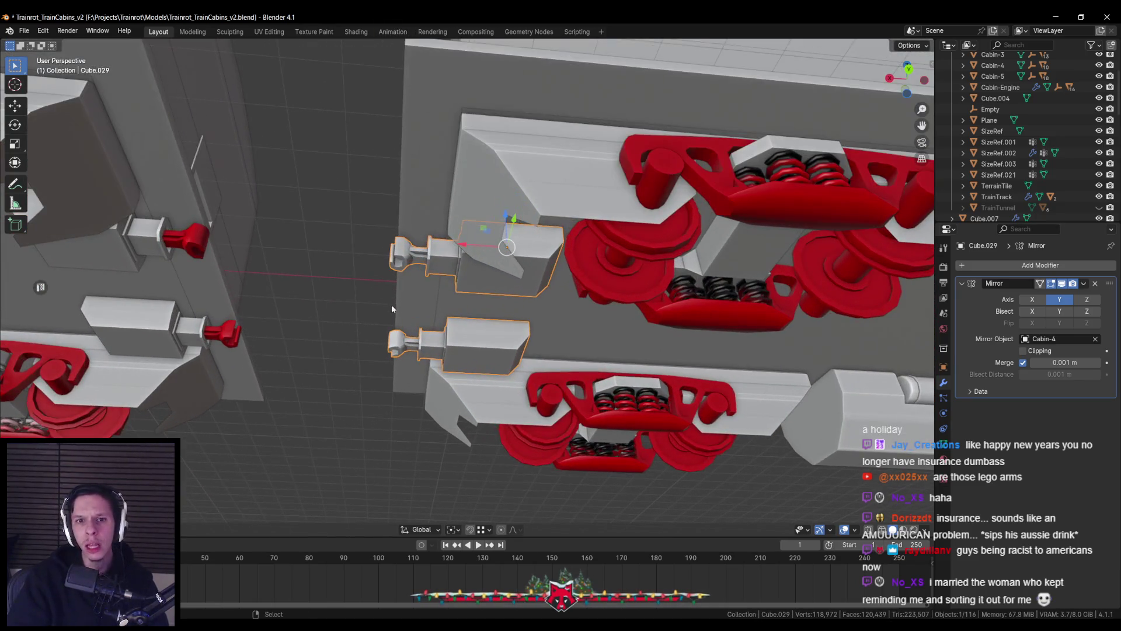
{"action": "scroll", "coordinate": [378, 299], "scroll_direction": "up", "scroll_amount": 2}
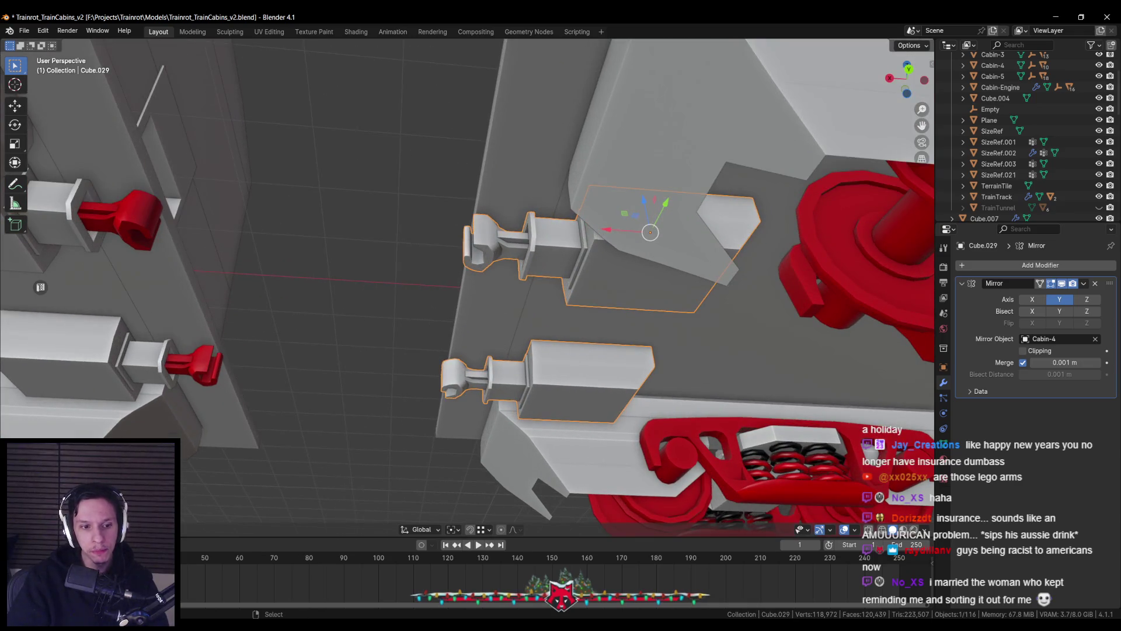
{"action": "key", "text": "ctrl+Tab"}
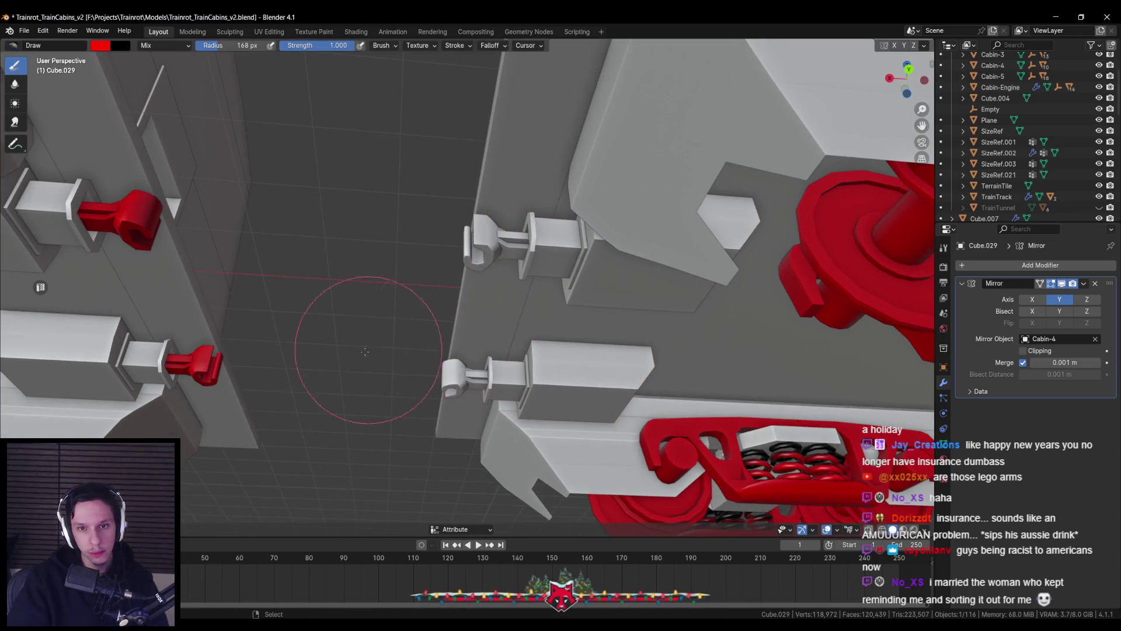
{"action": "key", "text": "m"}
{"action": "key", "text": "m"}
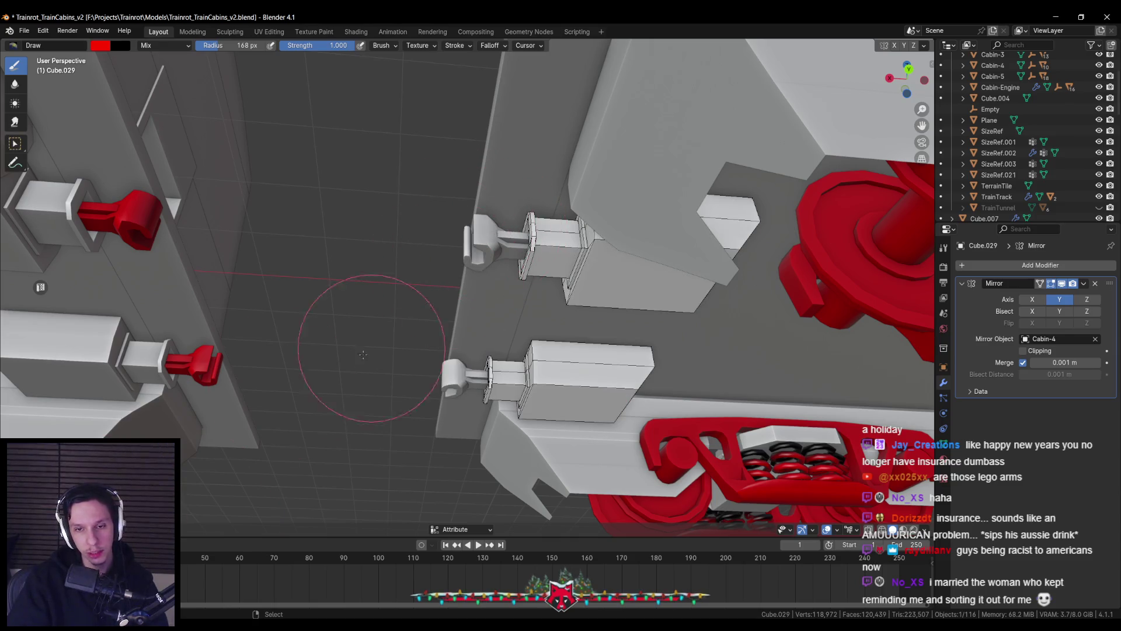
{"action": "key", "text": "F3"}
{"action": "key", "text": "Down"}
{"action": "key", "text": "Return"}
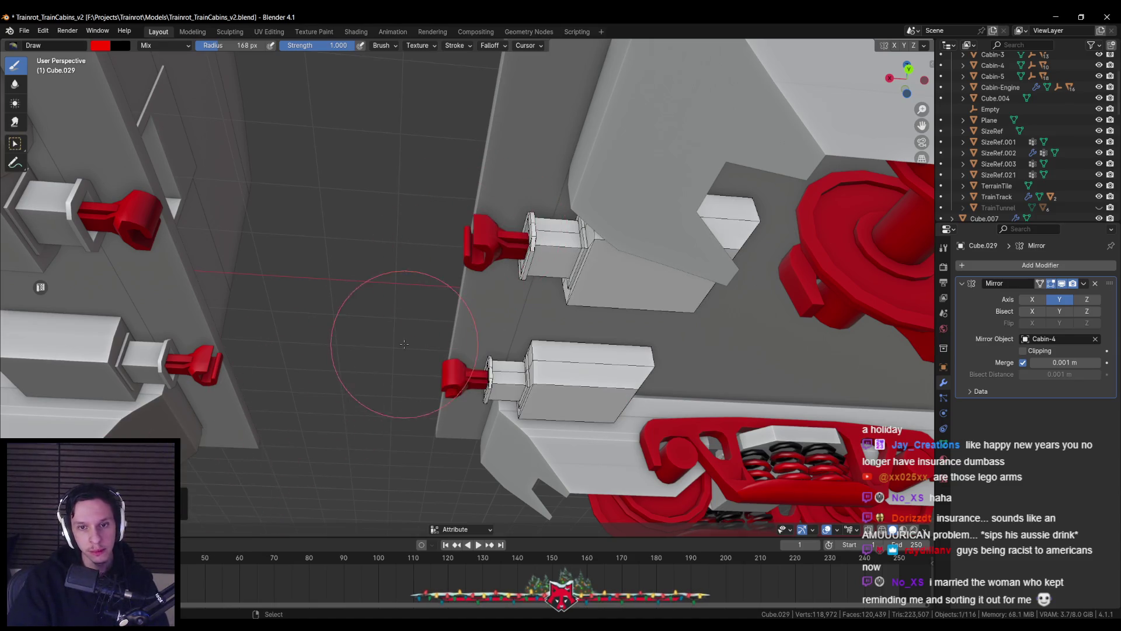
{"action": "key", "text": "ctrl+Tab"}
Step: Select the other cabin's coupler pieces and fill their ends red via F3 Set Vertex Colors
{"action": "scroll", "coordinate": [607, 329], "scroll_direction": "down", "scroll_amount": 5}
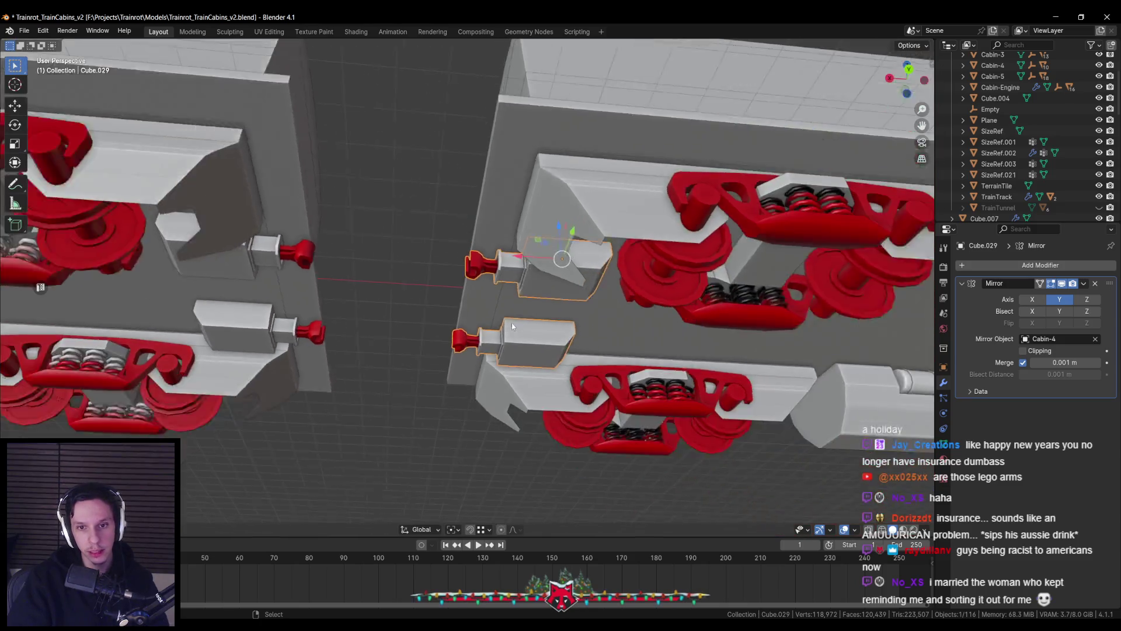
{"action": "scroll", "coordinate": [462, 261], "scroll_direction": "right", "scroll_amount": 5}
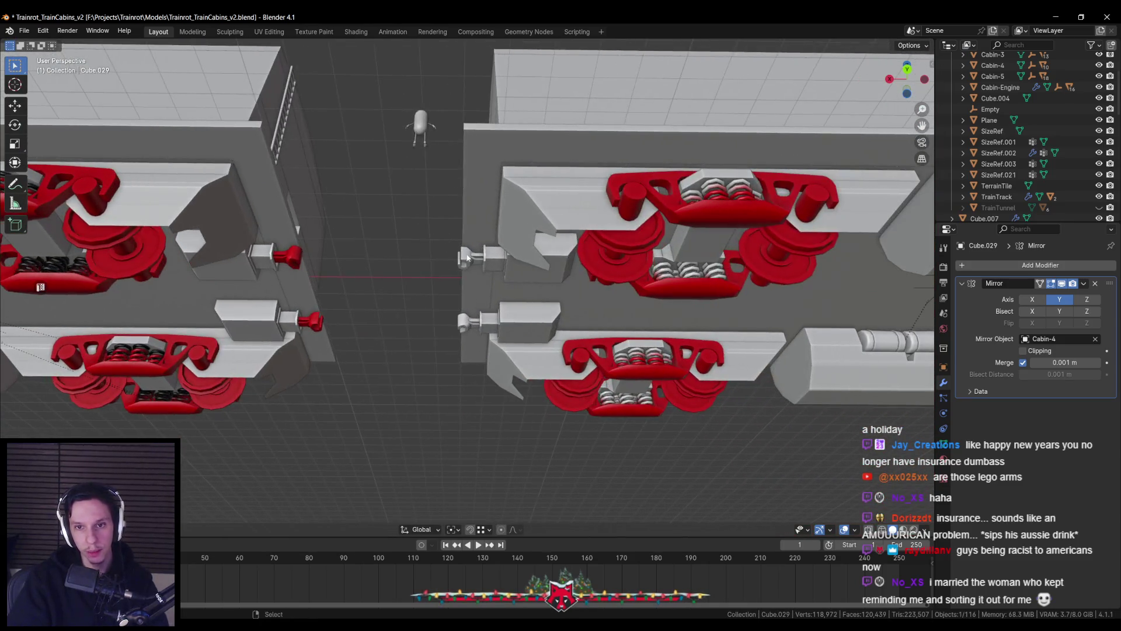
{"action": "left_click", "coordinate": [472, 267]}
{"action": "scroll", "coordinate": [472, 267], "scroll_direction": "up", "scroll_amount": 2}
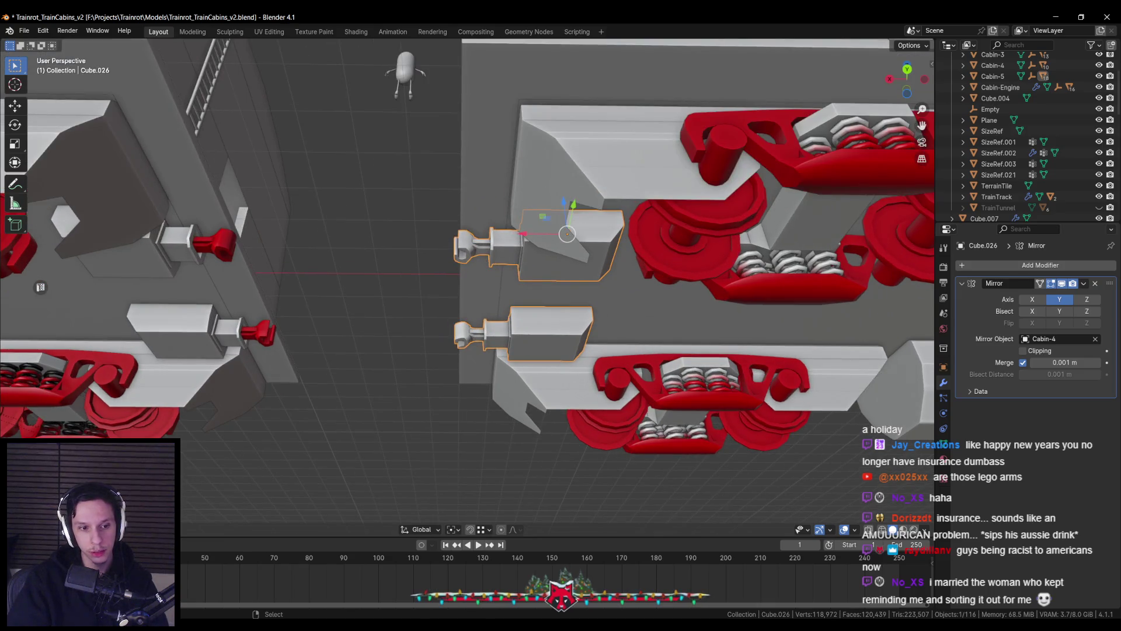
{"action": "key", "text": "ctrl+Tab"}
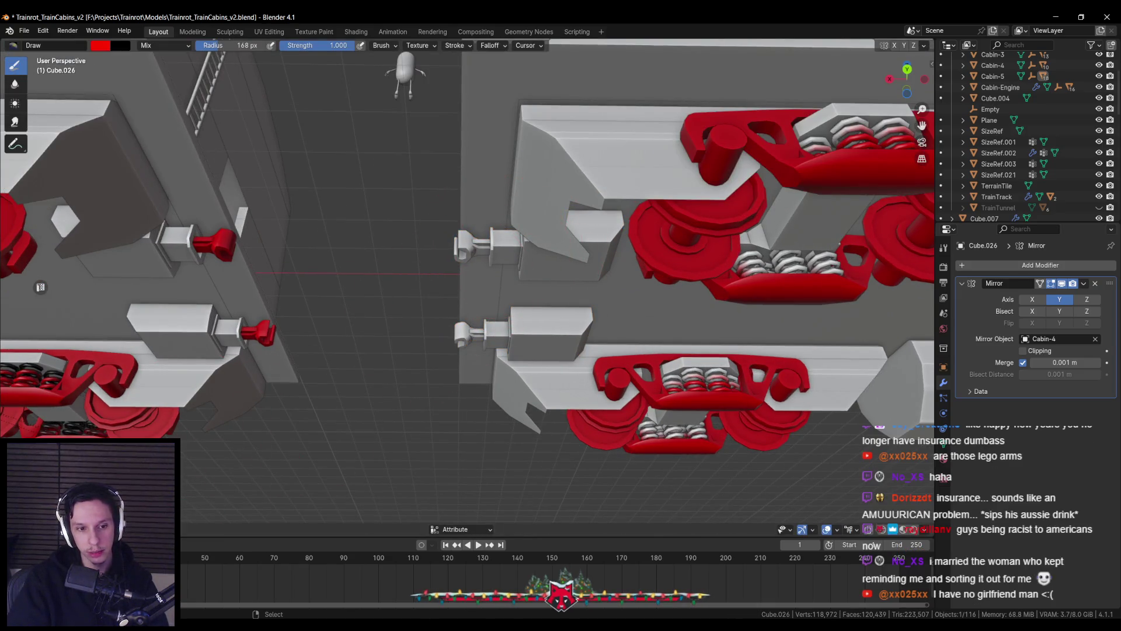
{"action": "key", "text": "m"}
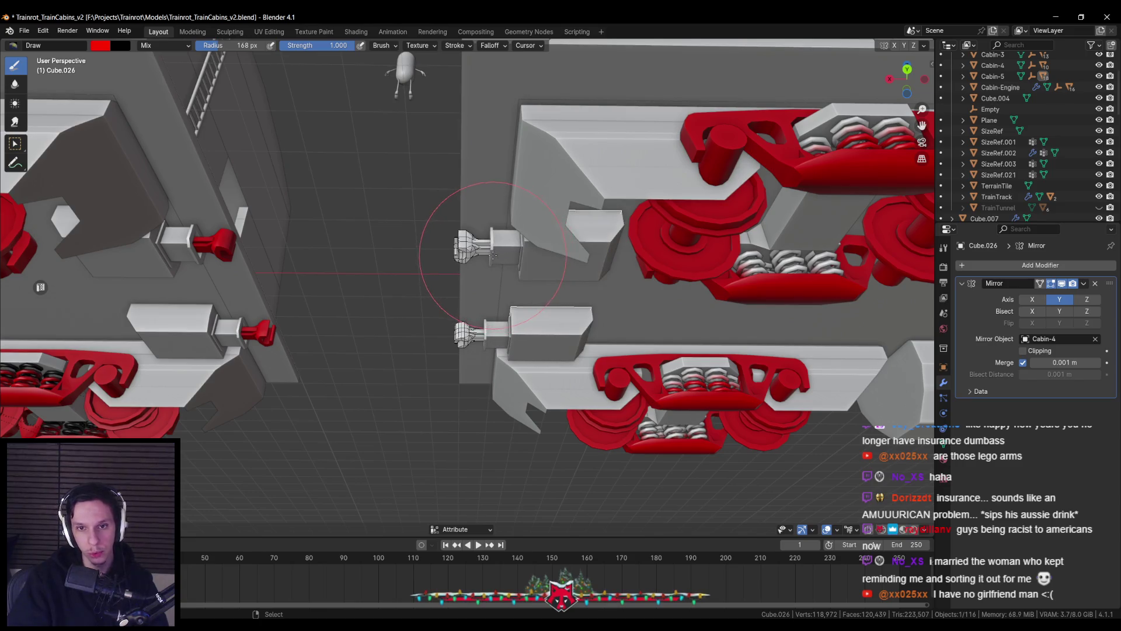
{"action": "key", "text": "m"}
{"action": "key", "text": "m"}
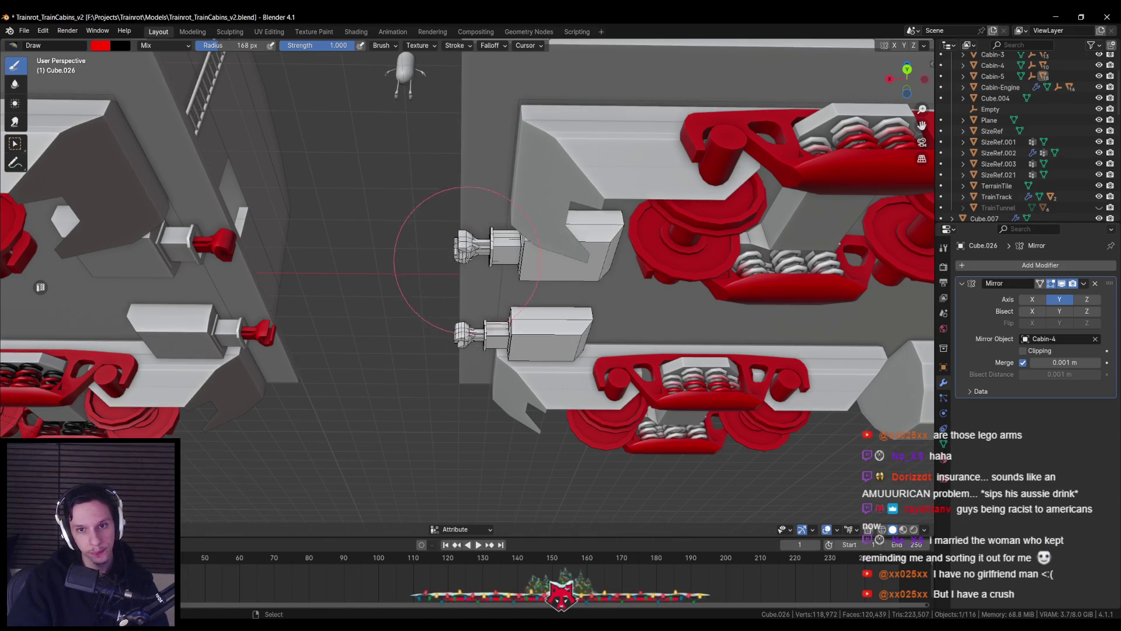
{"action": "key", "text": "F3"}
{"action": "key", "text": "Return"}
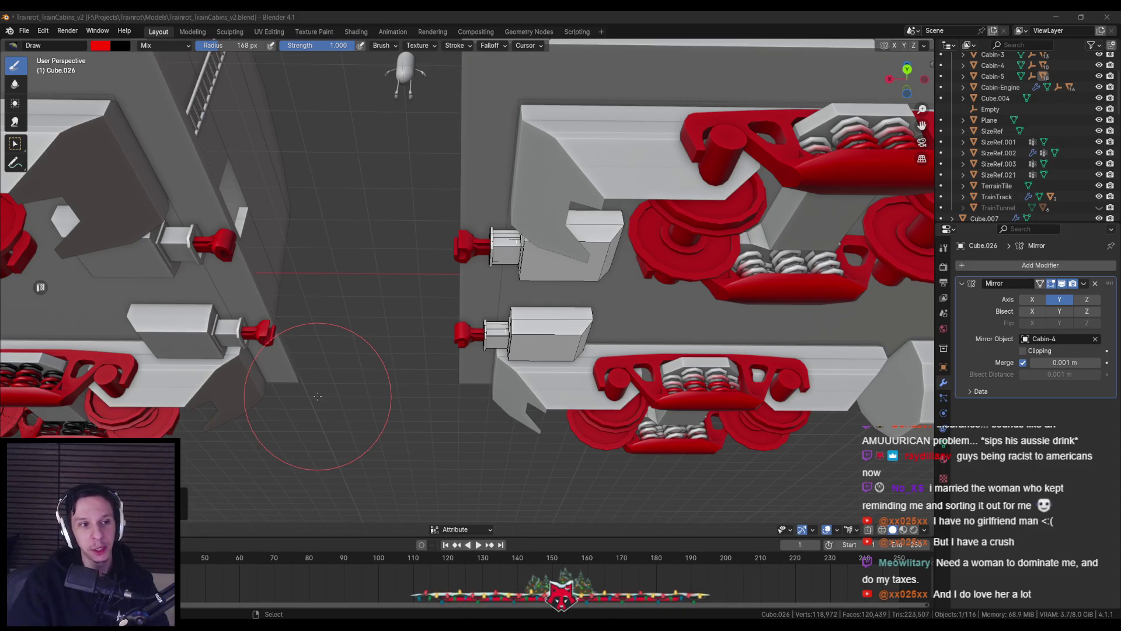
{"action": "key", "text": "ctrl+Tab"}
Step: Paint the right cabin's couplers red with Paint > Set Vertex Colors, then view the cabins from above
{"action": "left_click_drag", "start_coordinate": [374, 315], "coordinate": [293, 314]}
{"action": "left_click", "coordinate": [560, 252]}
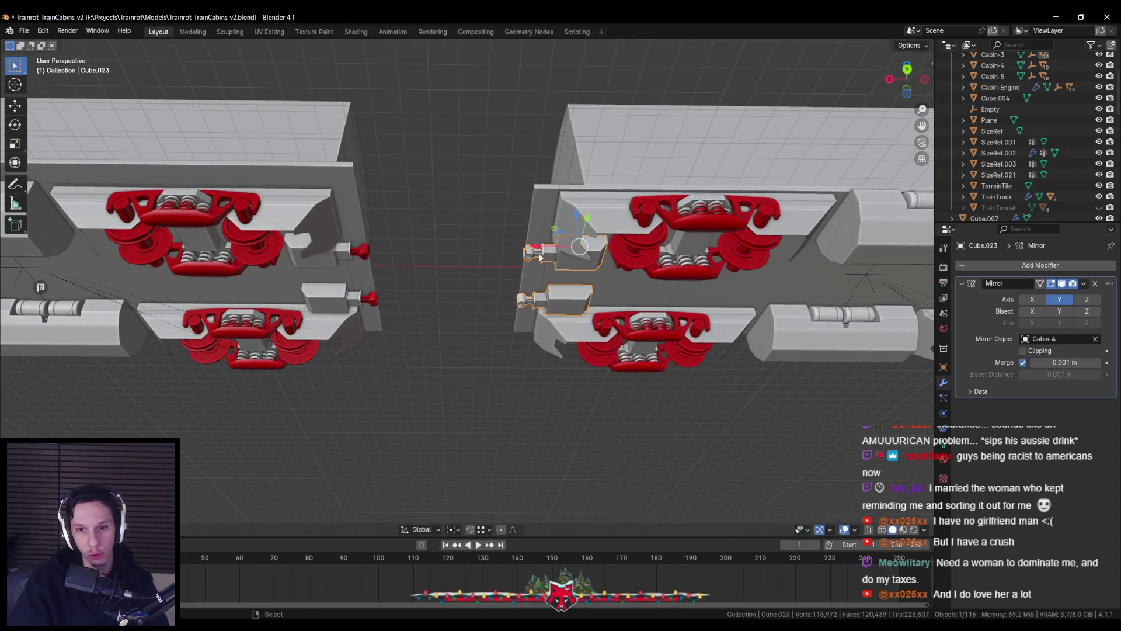
{"action": "scroll", "coordinate": [560, 251], "scroll_direction": "up", "scroll_amount": 5}
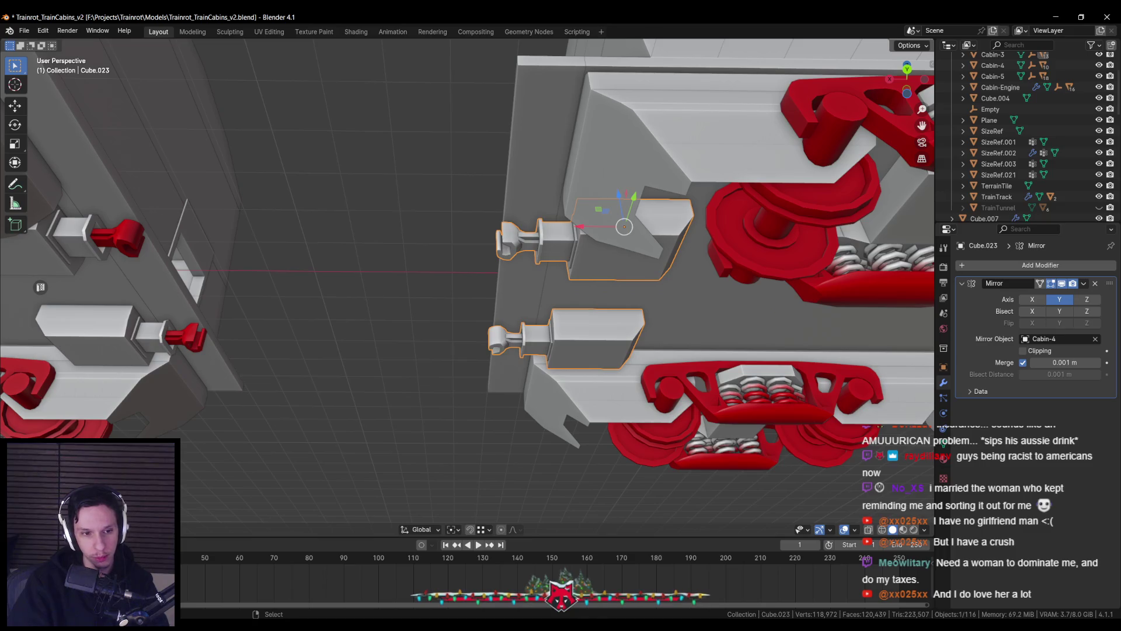
{"action": "key", "text": "ctrl+Tab"}
{"action": "key", "text": "m"}
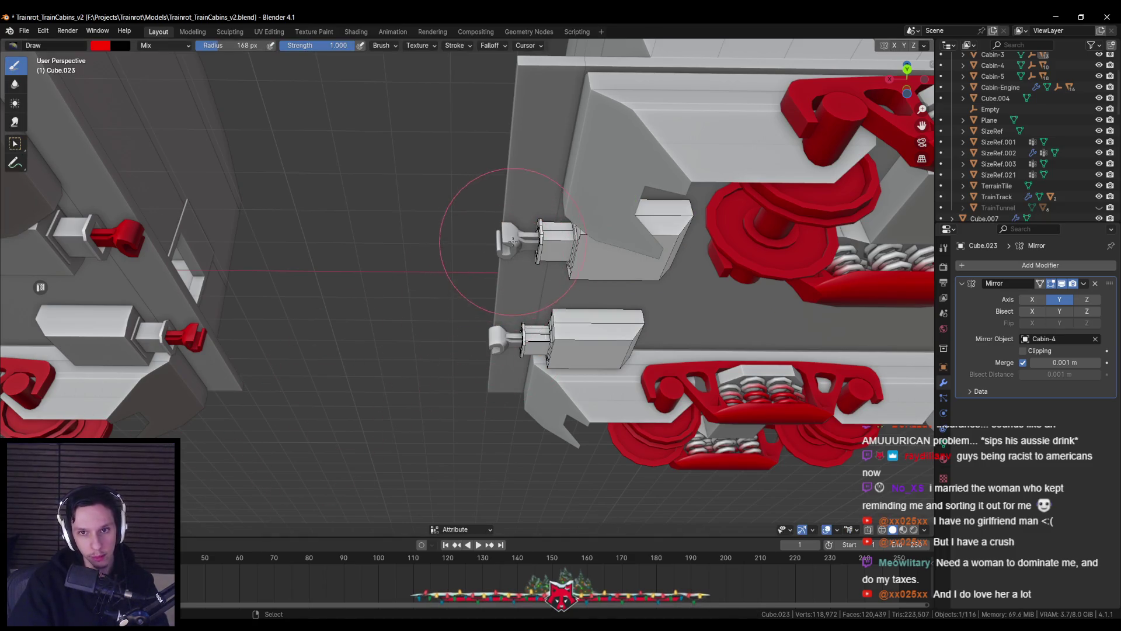
{"action": "left_click", "coordinate": [181, 532]}
{"action": "left_click", "coordinate": [199, 506]}
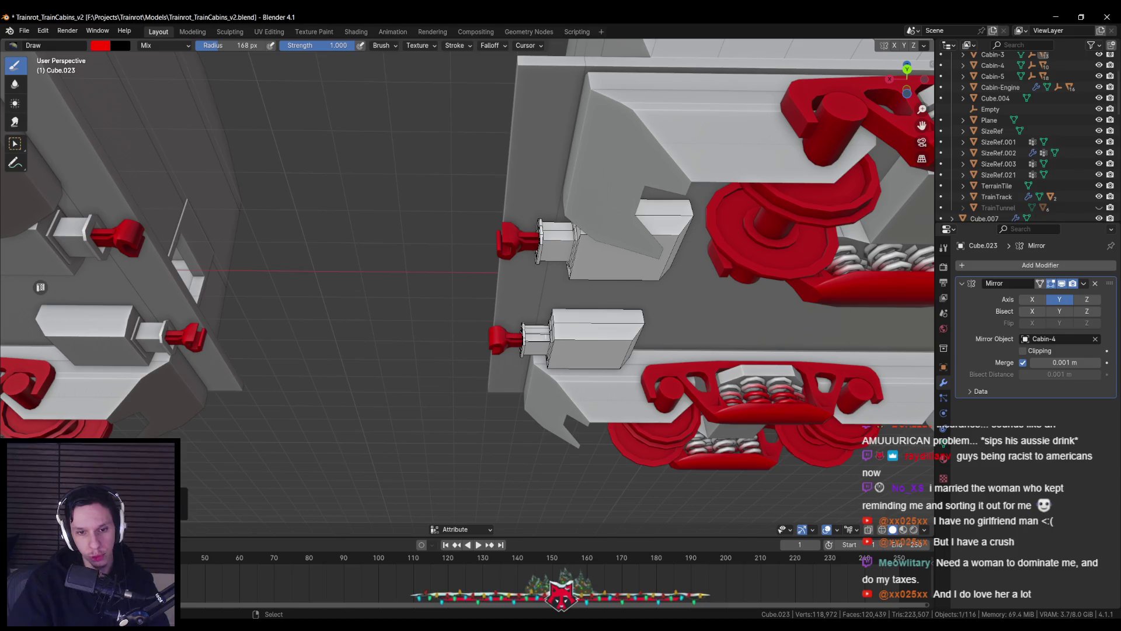
{"action": "key", "text": "ctrl+Tab"}
{"action": "scroll", "coordinate": [515, 321], "scroll_direction": "down", "scroll_amount": 5}
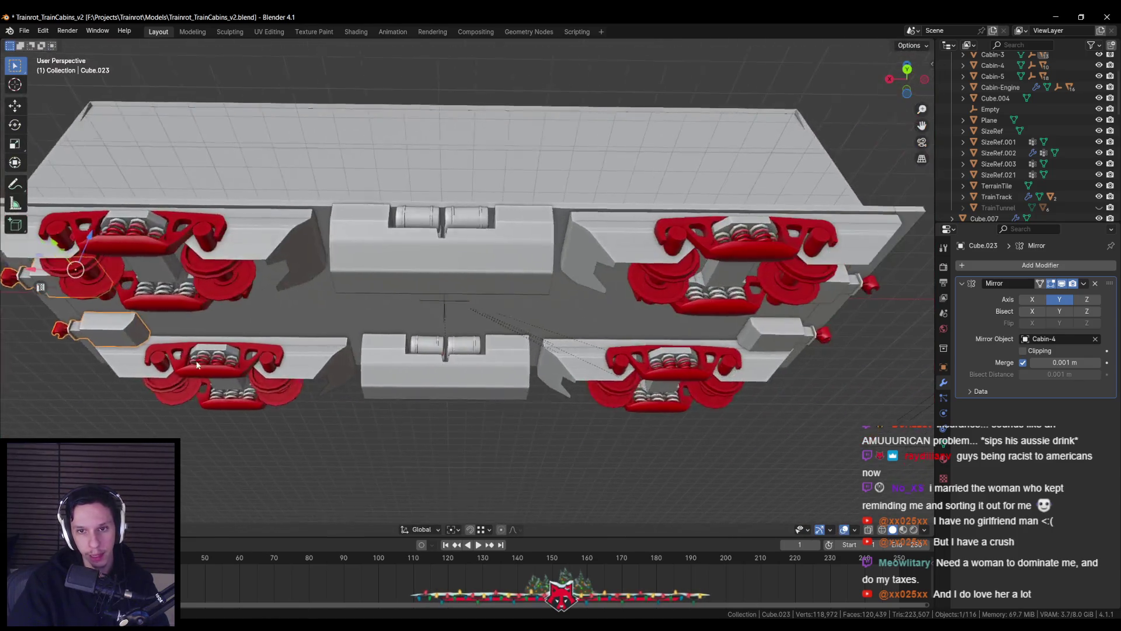
{"action": "scroll", "coordinate": [516, 322], "scroll_direction": "down", "scroll_amount": 2}
{"action": "scroll", "coordinate": [402, 269], "scroll_direction": "up", "scroll_amount": 5}
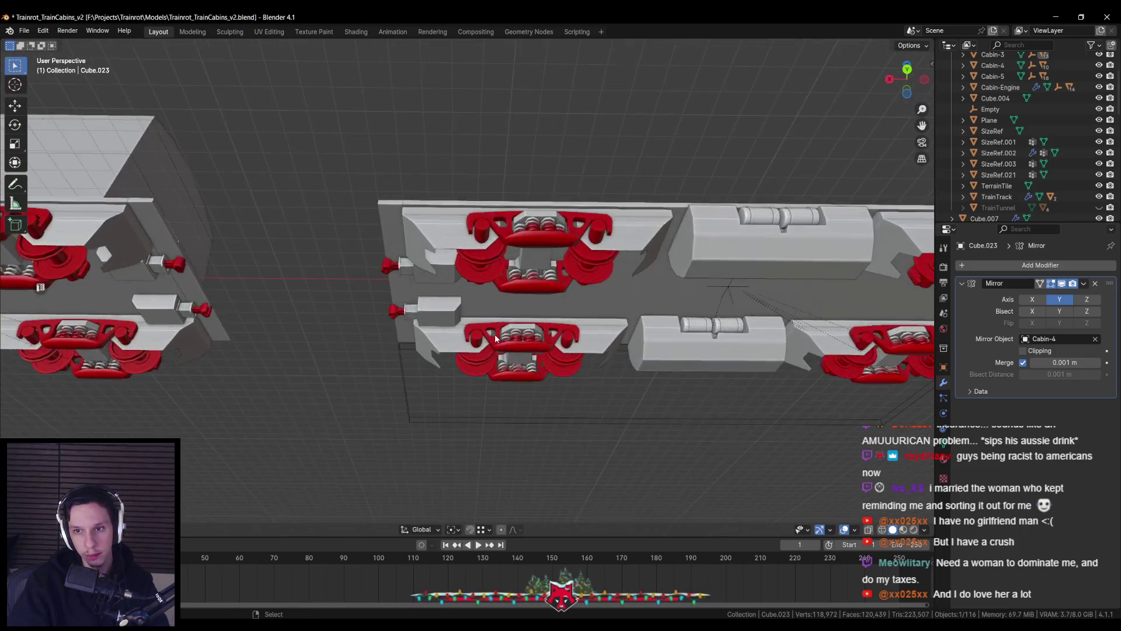
{"action": "mouse_move", "coordinate": [403, 268]}
{"action": "left_mouse_down"}
{"action": "mouse_move", "coordinate": [691, 280]}
{"action": "mouse_move", "coordinate": [674, 386]}
{"action": "left_mouse_up"}
Step: Select Cabin-2 through Cabin-5 plus Cabin-Engine and export them via the Send to Unreal panel
{"action": "left_click", "coordinate": [681, 269]}
{"action": "scroll", "coordinate": [682, 270], "scroll_direction": "down", "scroll_amount": 3}
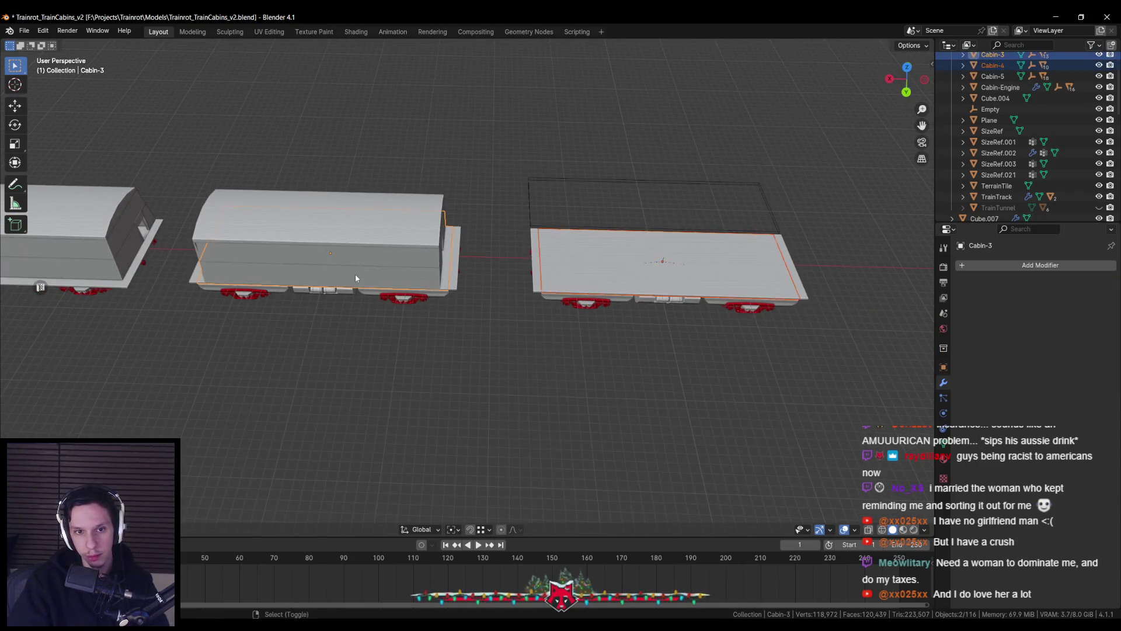
{"action": "left_click", "coordinate": [252, 283], "text": "shift"}
{"action": "mouse_move", "coordinate": [253, 283]}
{"action": "left_mouse_down"}
{"action": "mouse_move", "coordinate": [458, 255]}
{"action": "mouse_move", "coordinate": [528, 279]}
{"action": "left_mouse_up"}
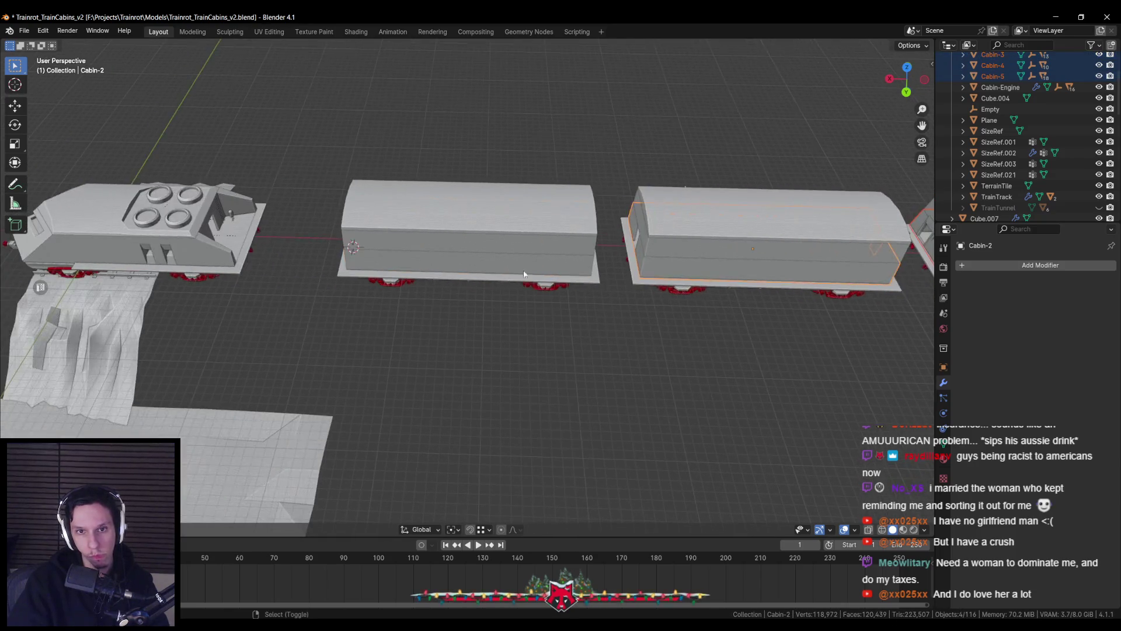
{"action": "left_click", "coordinate": [206, 255], "text": "shift"}
{"action": "key", "text": "n"}
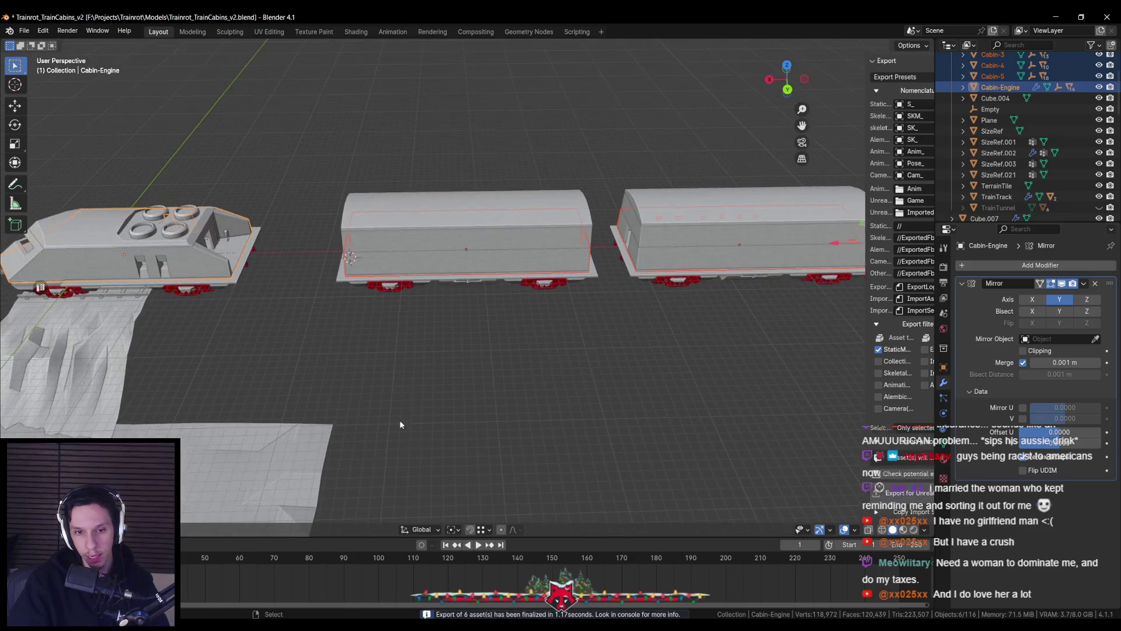
{"action": "key", "text": "alt+Tab"}
{"action": "scroll", "coordinate": [499, 560], "scroll_direction": "down", "scroll_amount": 3}
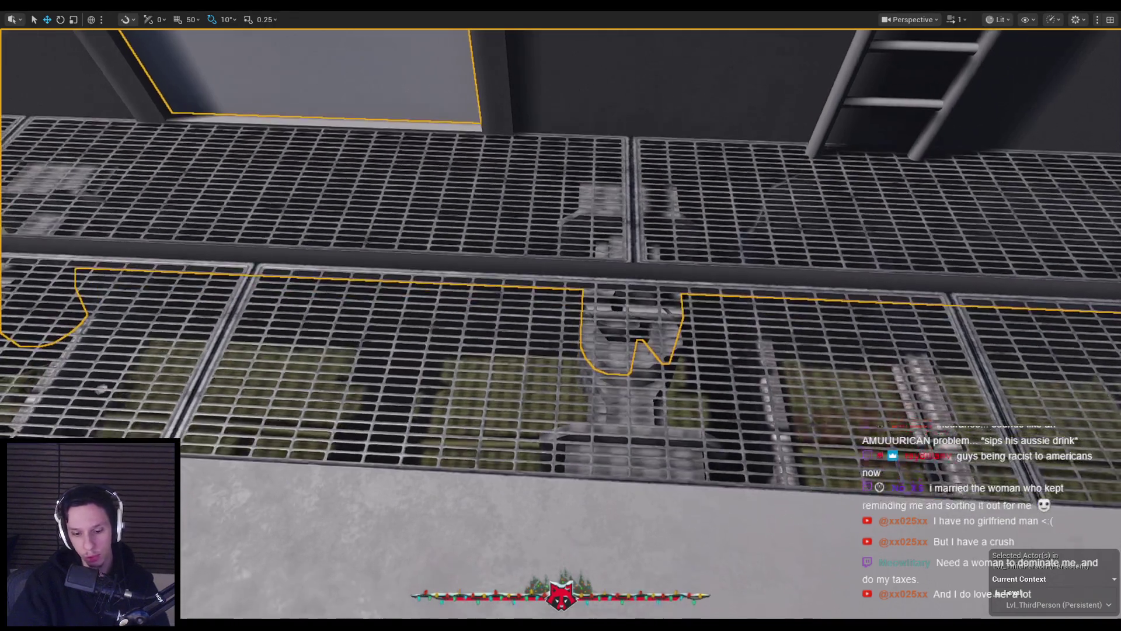
{"action": "key", "text": "F11"}
Step: Reimport all six S_Cabin meshes from Blender and inspect the updated grating floor in the viewport
{"action": "left_click", "coordinate": [774, 468]}
{"action": "right_click", "coordinate": [759, 467]}
{"action": "key", "text": "Escape"}
{"action": "left_click", "coordinate": [497, 467], "text": "shift"}
{"action": "right_click", "coordinate": [498, 468]}
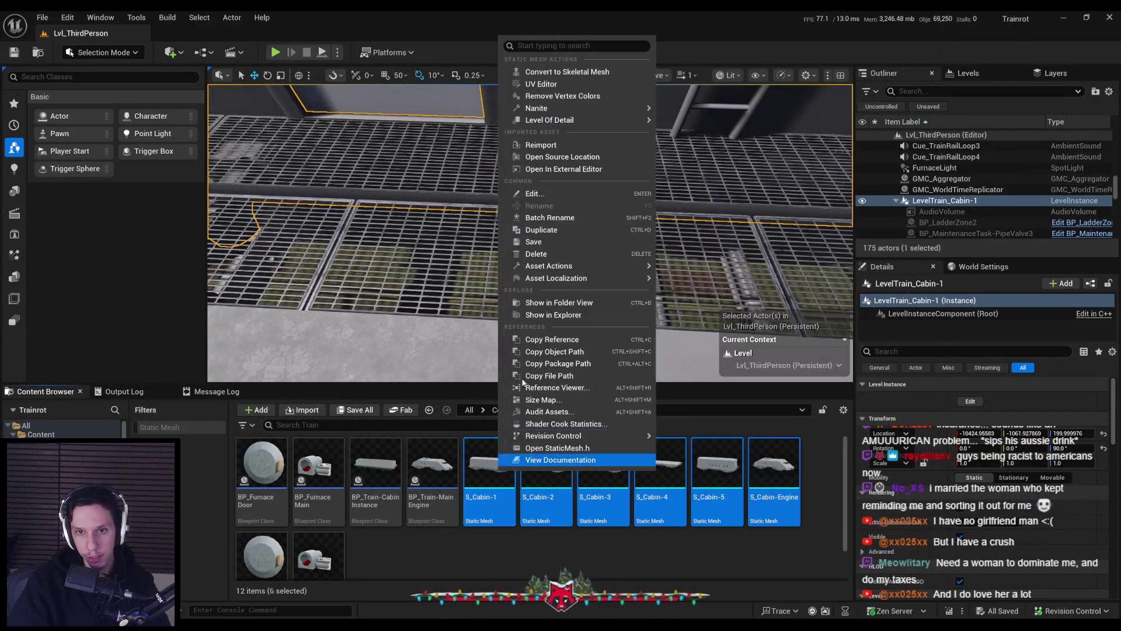
{"action": "left_click", "coordinate": [526, 182]}
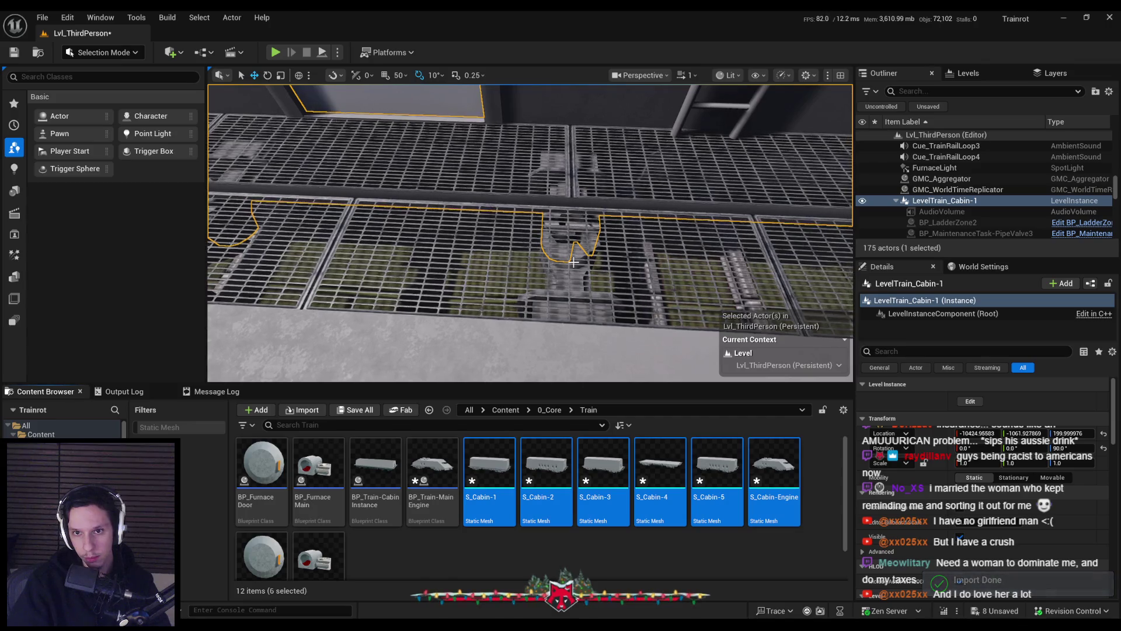
{"action": "left_click_drag", "start_coordinate": [574, 262], "coordinate": [496, 232]}
{"action": "key", "text": "F11"}
Step: Save and check out BP_Train-MainEngine, Lvl_ThirdPerson and the six S_Cabin meshes
{"action": "mouse_move", "coordinate": [572, 292]}
{"action": "left_mouse_down"}
{"action": "mouse_move", "coordinate": [537, 275]}
{"action": "mouse_move", "coordinate": [561, 281]}
{"action": "mouse_move", "coordinate": [541, 274]}
{"action": "mouse_move", "coordinate": [546, 193]}
{"action": "mouse_move", "coordinate": [578, 222]}
{"action": "mouse_move", "coordinate": [584, 210]}
{"action": "mouse_move", "coordinate": [584, 222]}
{"action": "left_mouse_up"}
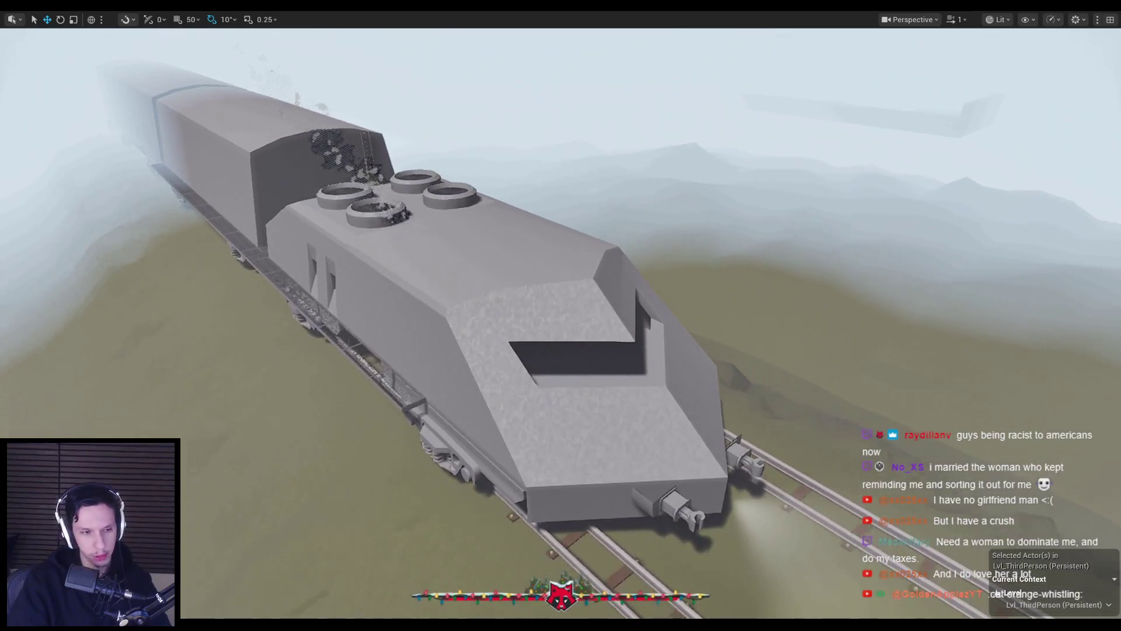
{"action": "key", "text": "ctrl+s"}
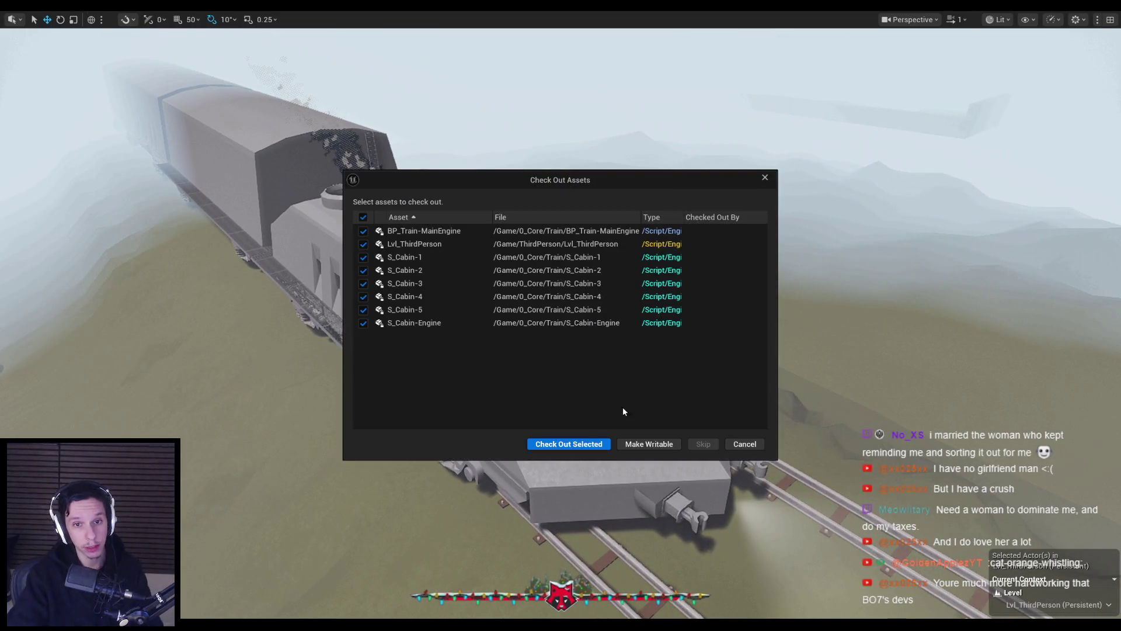
{"action": "key", "text": "Return"}
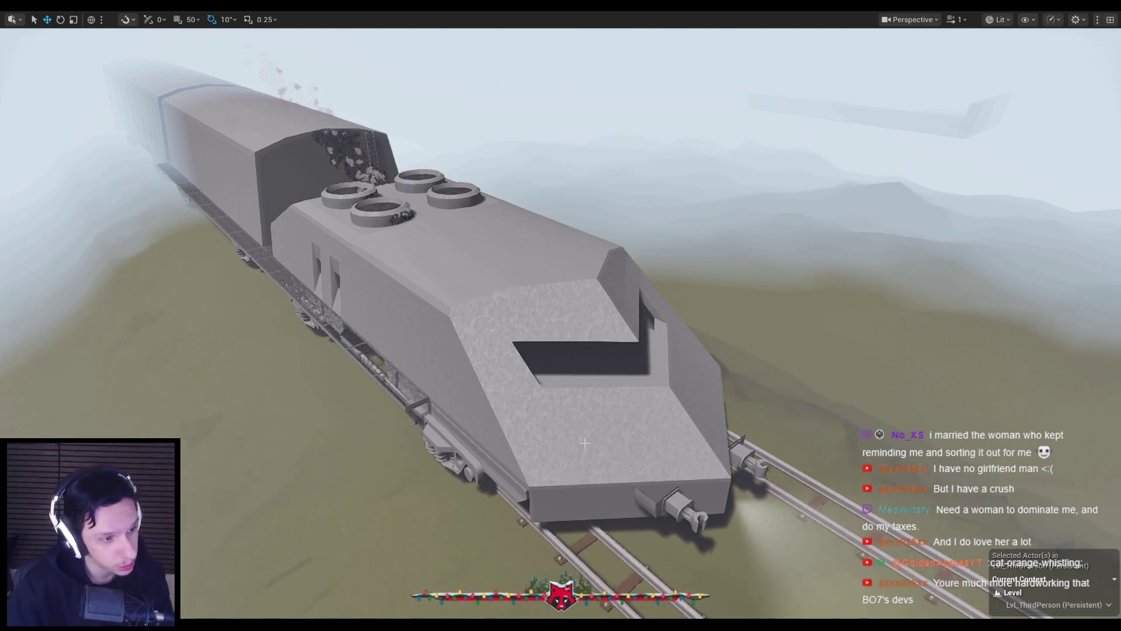
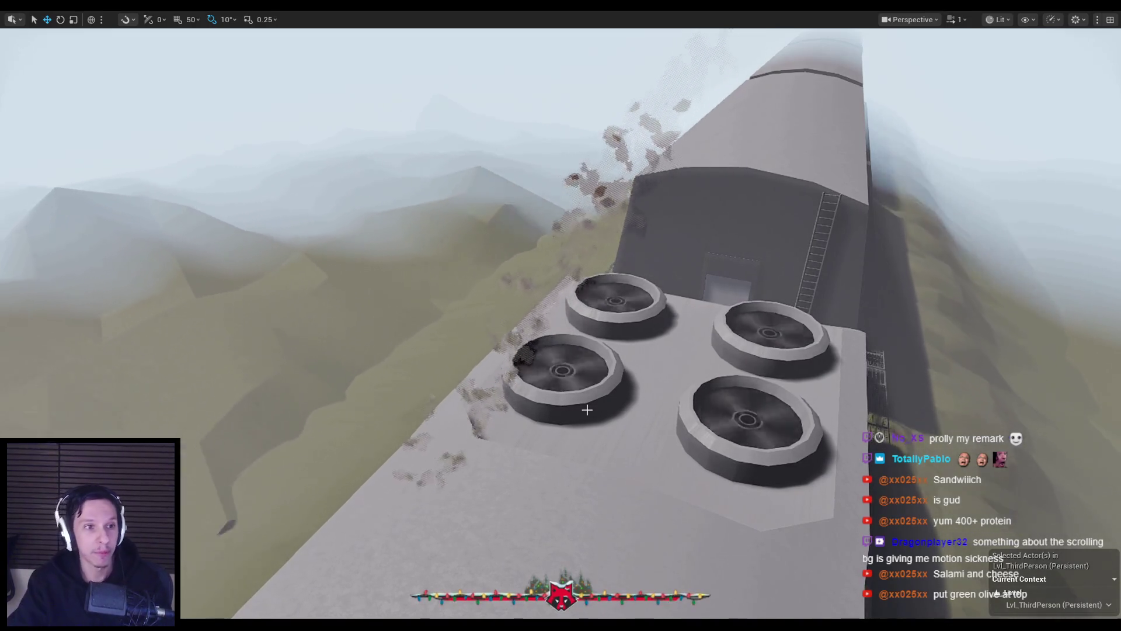
Step: Play-test the level, walking across the train roof and dropping into the cab's roof opening
{"action": "scroll", "coordinate": [559, 411], "scroll_direction": "up", "scroll_amount": 5}
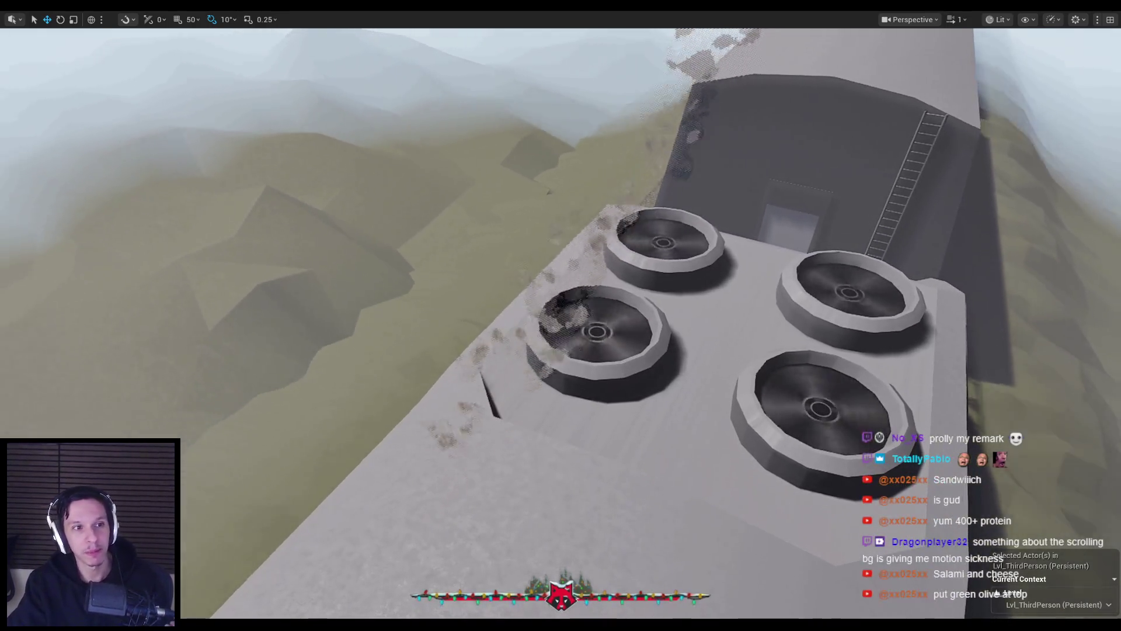
{"action": "scroll", "coordinate": [559, 408], "scroll_direction": "down", "scroll_amount": 3}
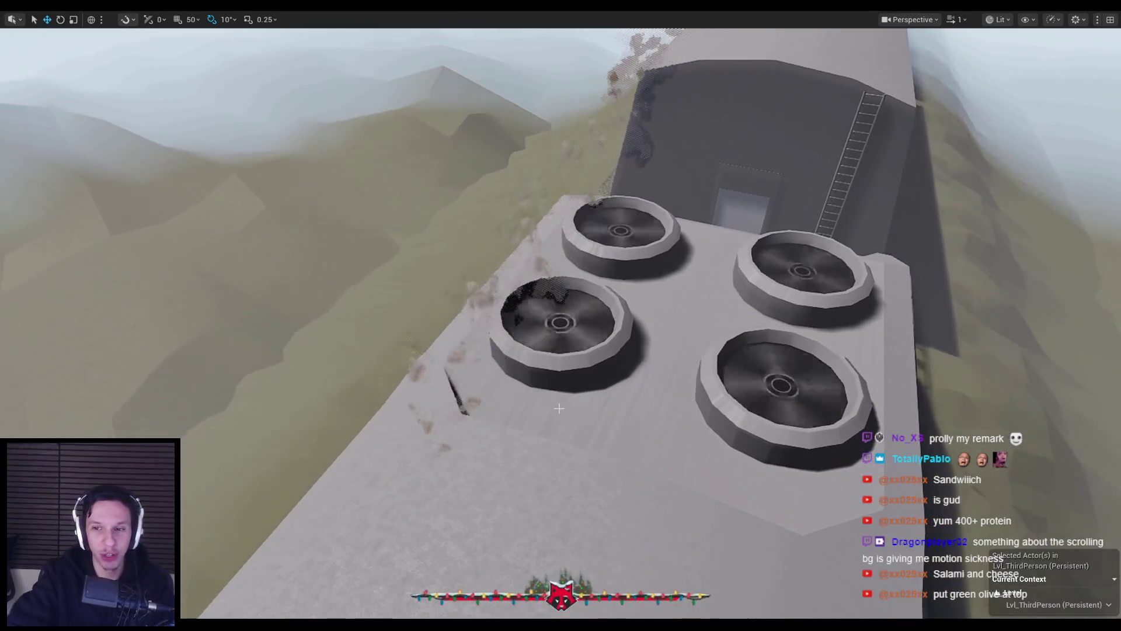
{"action": "key", "text": "alt+p"}
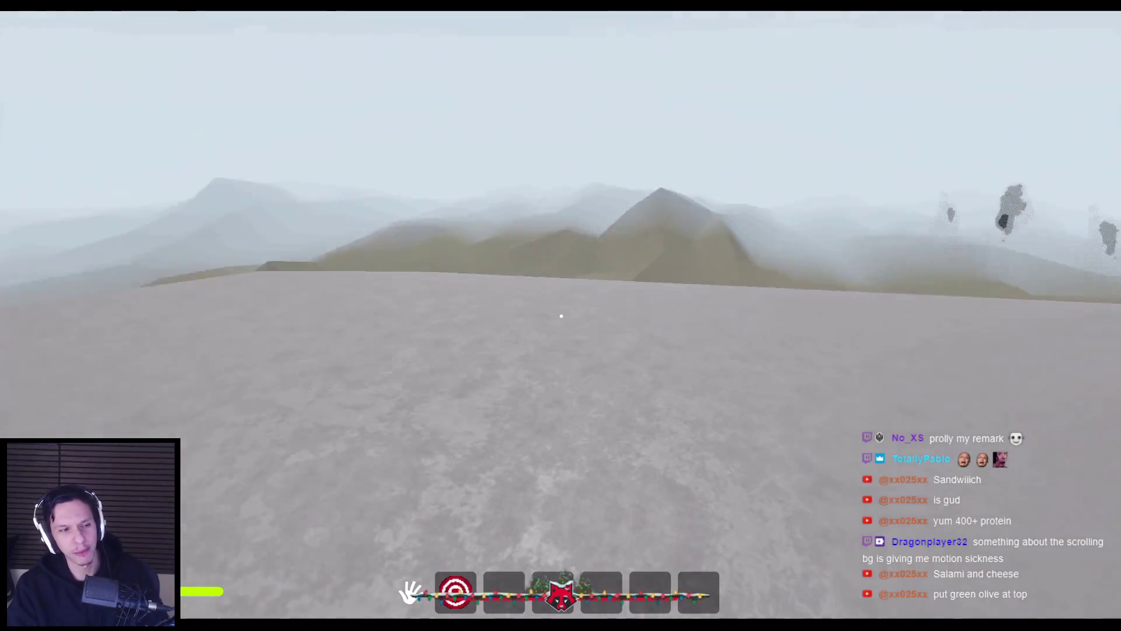
{"action": "key", "text": "w"}
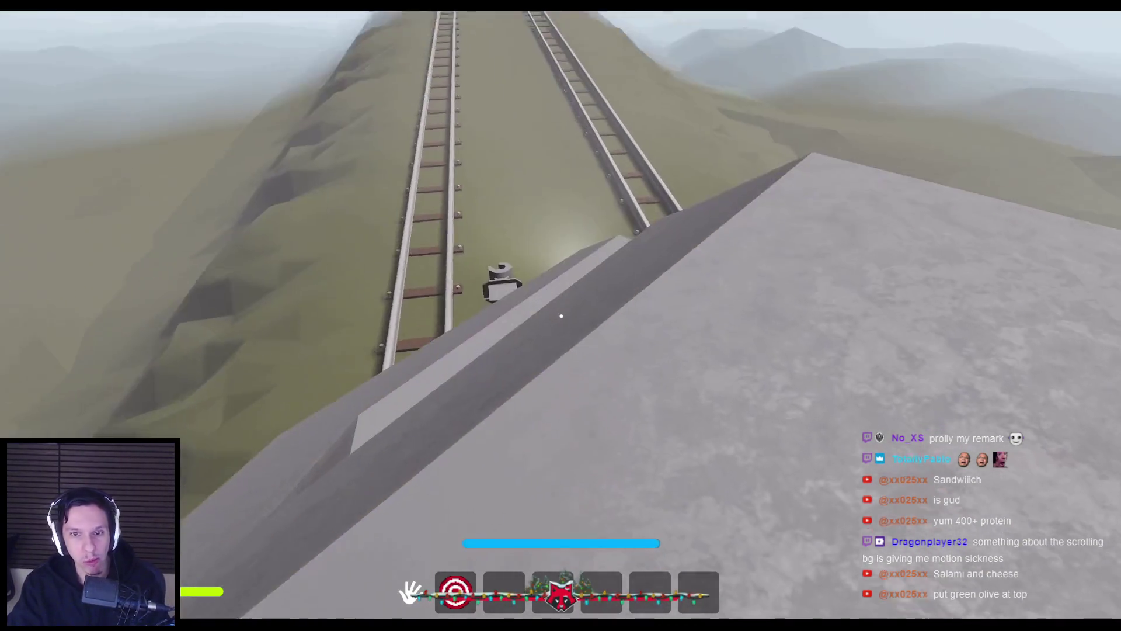
{"action": "key", "text": "w"}
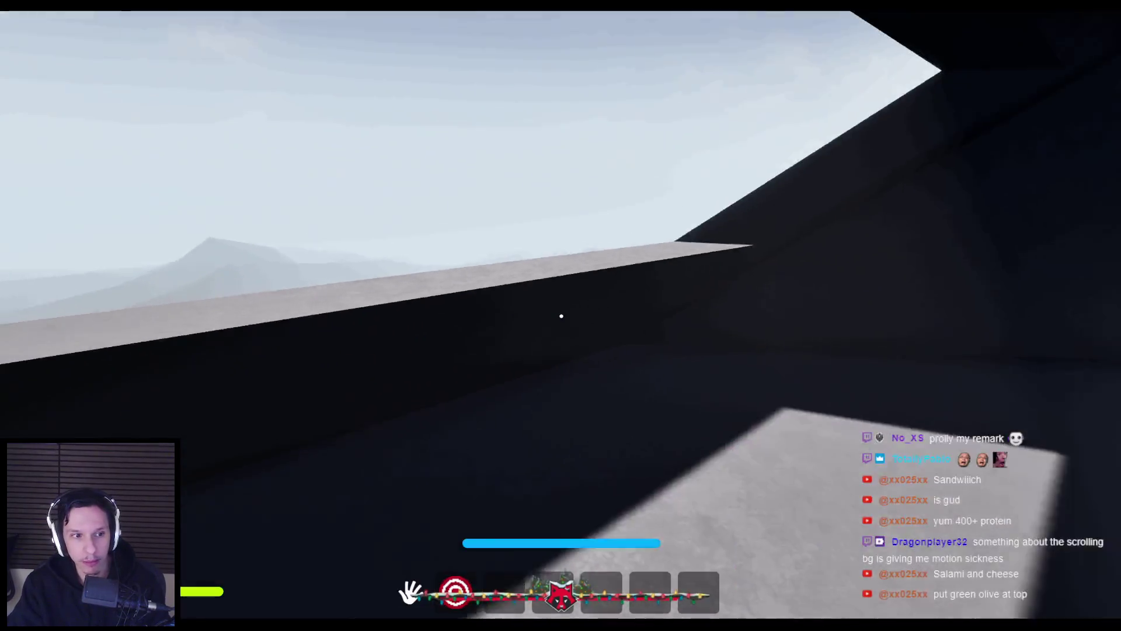
{"action": "key", "text": "space"}
{"action": "key", "text": "space"}
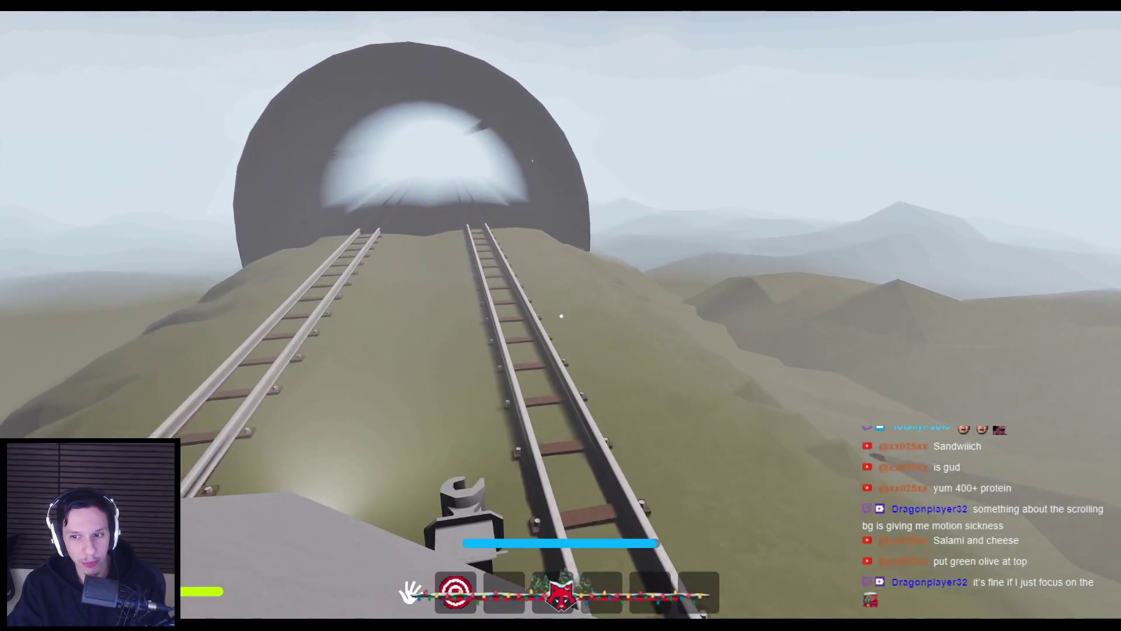
{"action": "mouse_move", "coordinate": [561, 316]}
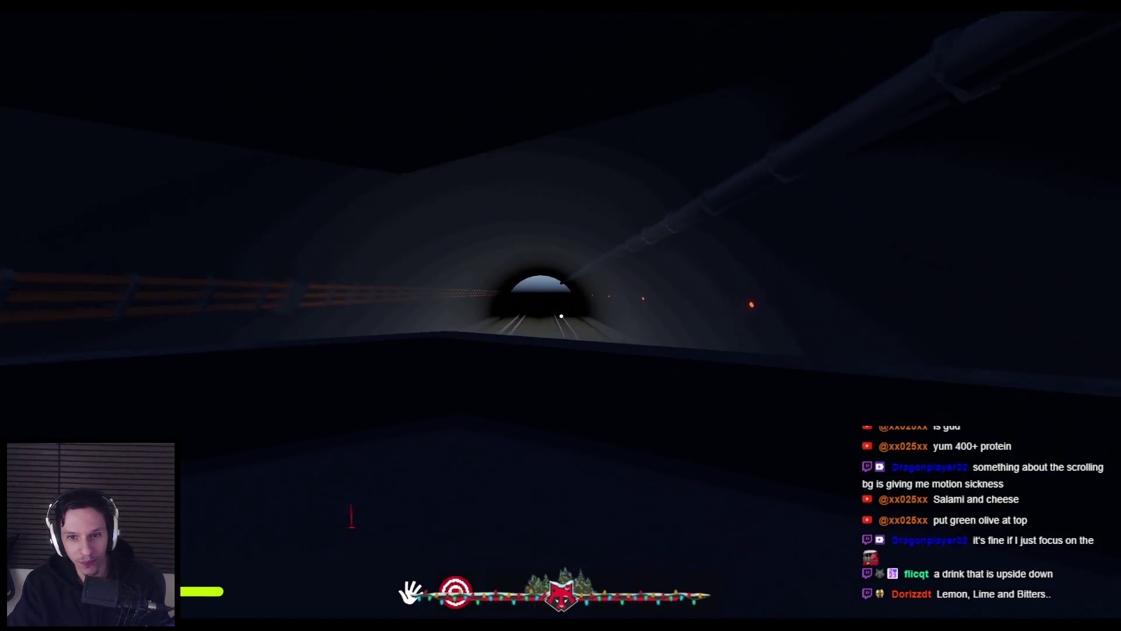
{"action": "key", "text": "Escape"}
Step: Frame the train, restore the full editor layout and filter the Outliner by 'aud'
{"action": "key", "text": "f"}
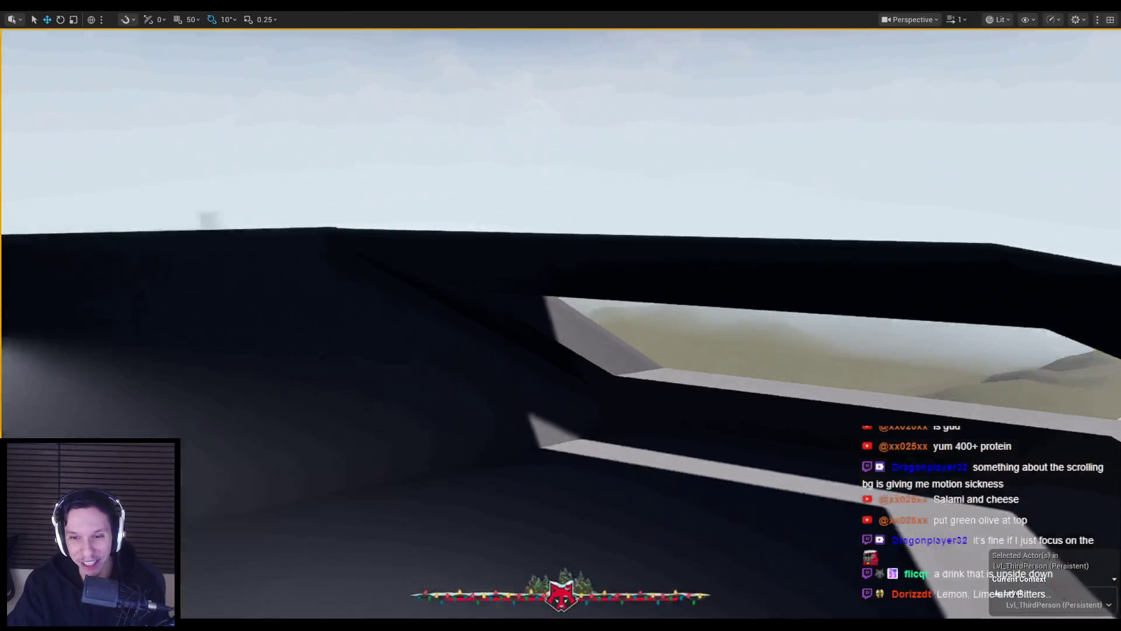
{"action": "key", "text": "F11"}
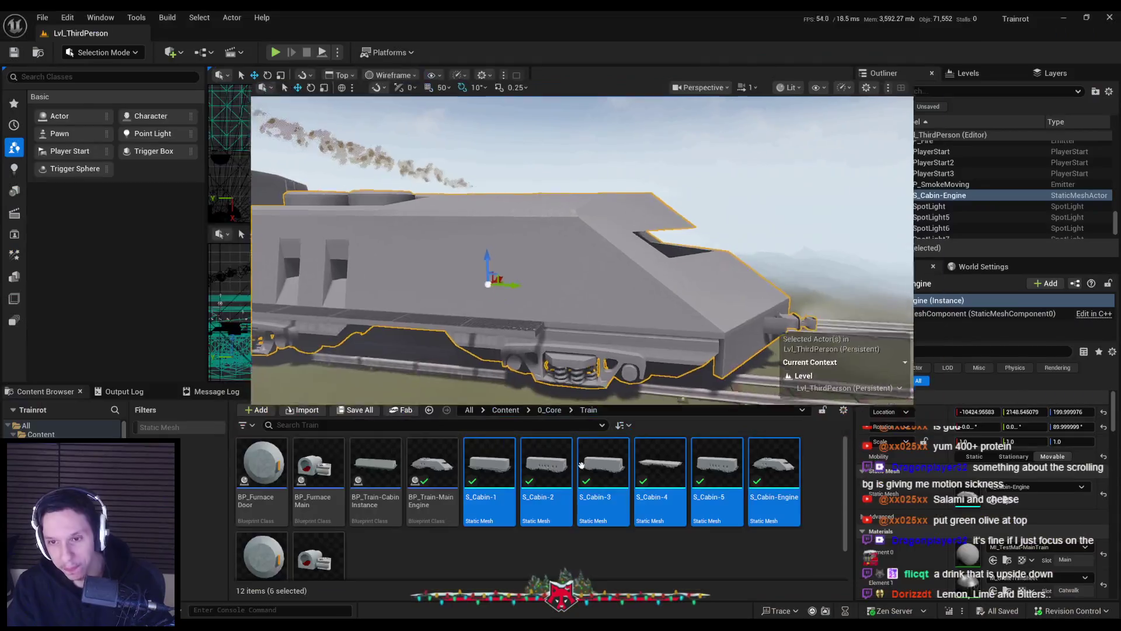
{"action": "type", "text": "a"}
{"action": "left_click", "coordinate": [937, 92]}
{"action": "type", "text": "aud"}
Step: Focus the viewport on AudioVolume2 and orbit around it toward the train
{"action": "double_click", "coordinate": [938, 145]}
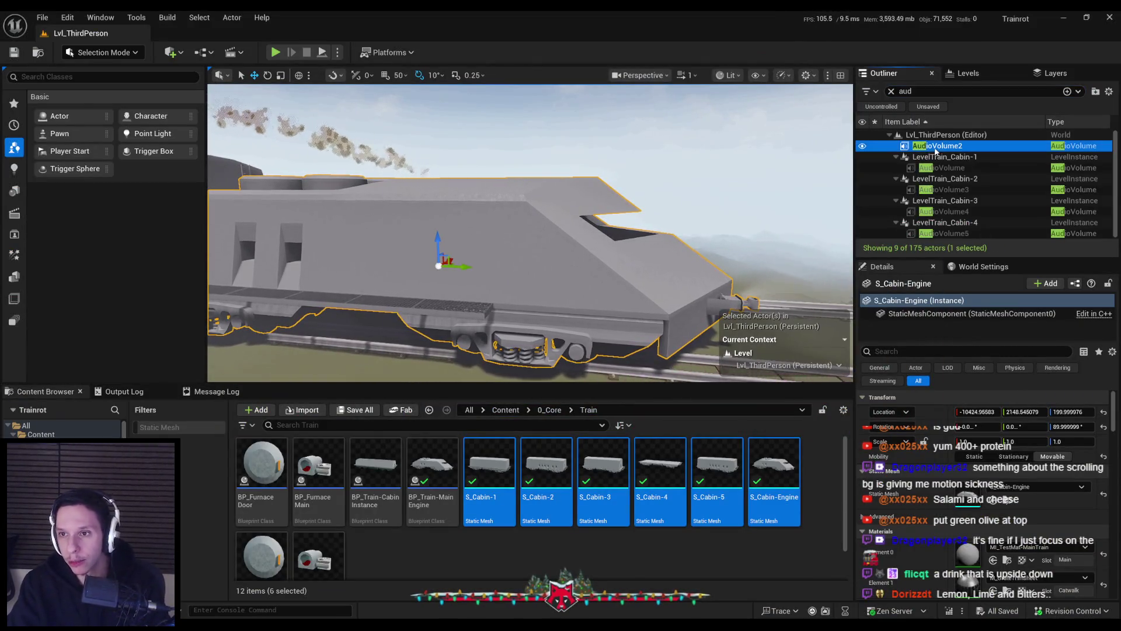
{"action": "left_click_drag", "start_coordinate": [525, 233], "coordinate": [418, 221]}
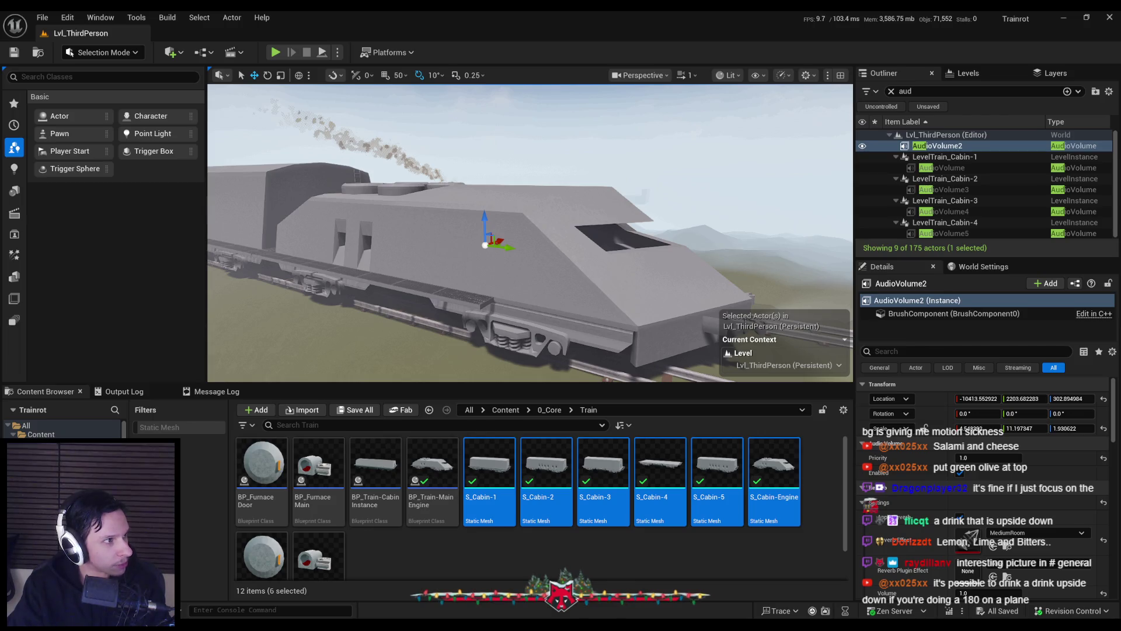
{"action": "left_click_drag", "start_coordinate": [0, 90], "coordinate": [0, 175]}
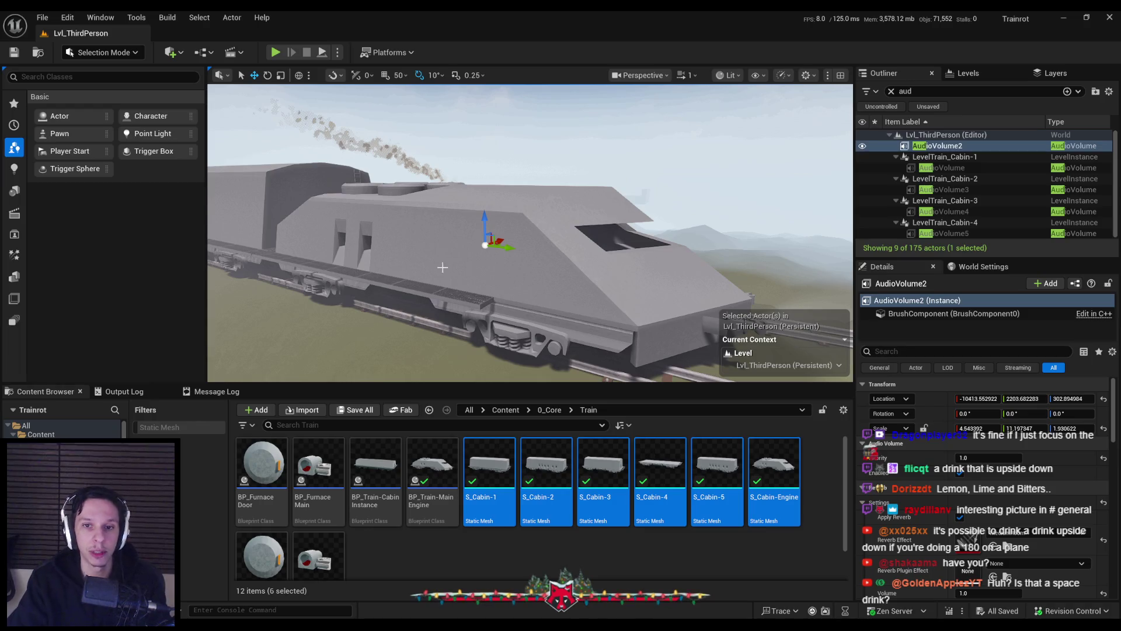
{"action": "mouse_move", "coordinate": [565, 300]}
{"action": "left_mouse_down"}
{"action": "mouse_move", "coordinate": [549, 275]}
{"action": "mouse_move", "coordinate": [397, 265]}
{"action": "mouse_move", "coordinate": [563, 299]}
{"action": "mouse_move", "coordinate": [520, 294]}
{"action": "mouse_move", "coordinate": [505, 292]}
{"action": "mouse_move", "coordinate": [564, 288]}
{"action": "mouse_move", "coordinate": [558, 301]}
{"action": "left_mouse_up"}
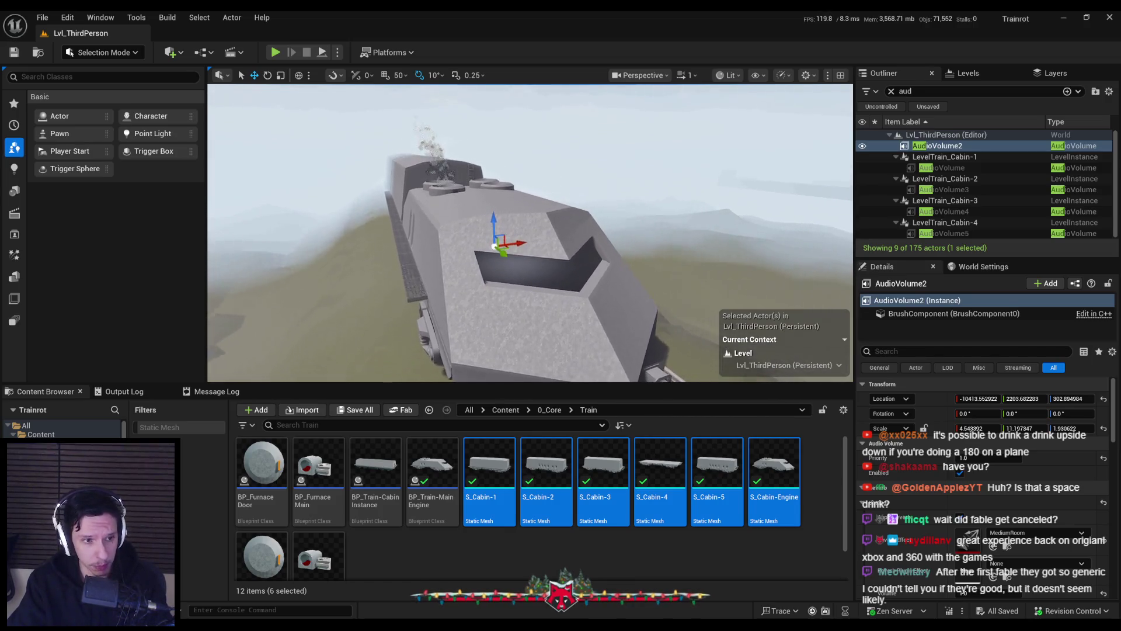
{"action": "left_click_drag", "start_coordinate": [555, 298], "coordinate": [461, 299]}
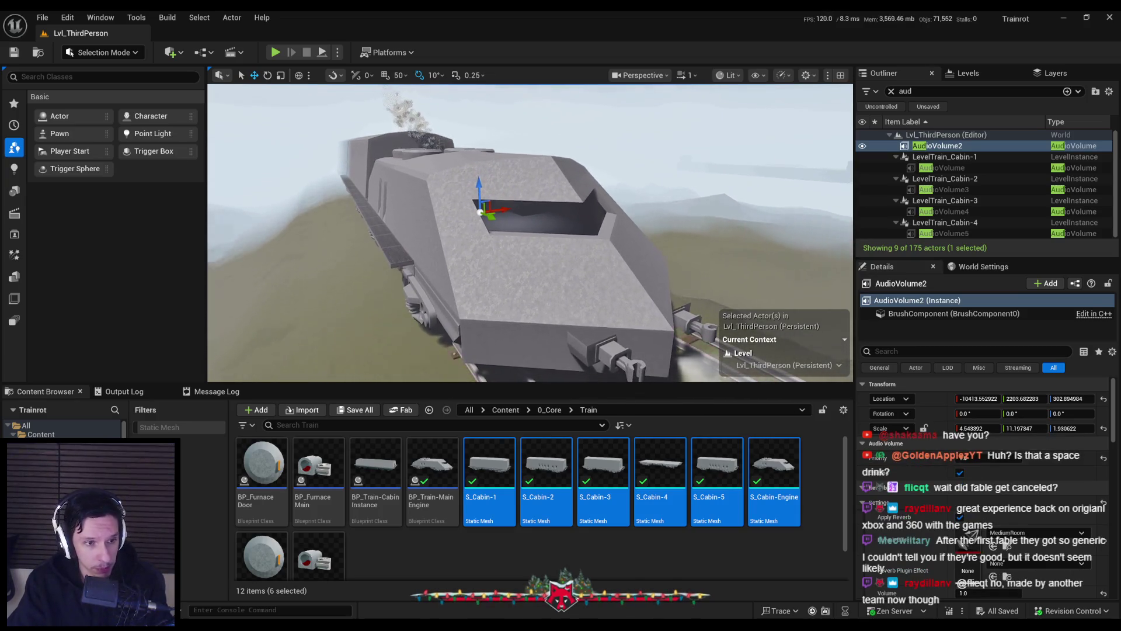
{"action": "left_click_drag", "start_coordinate": [462, 299], "coordinate": [479, 299]}
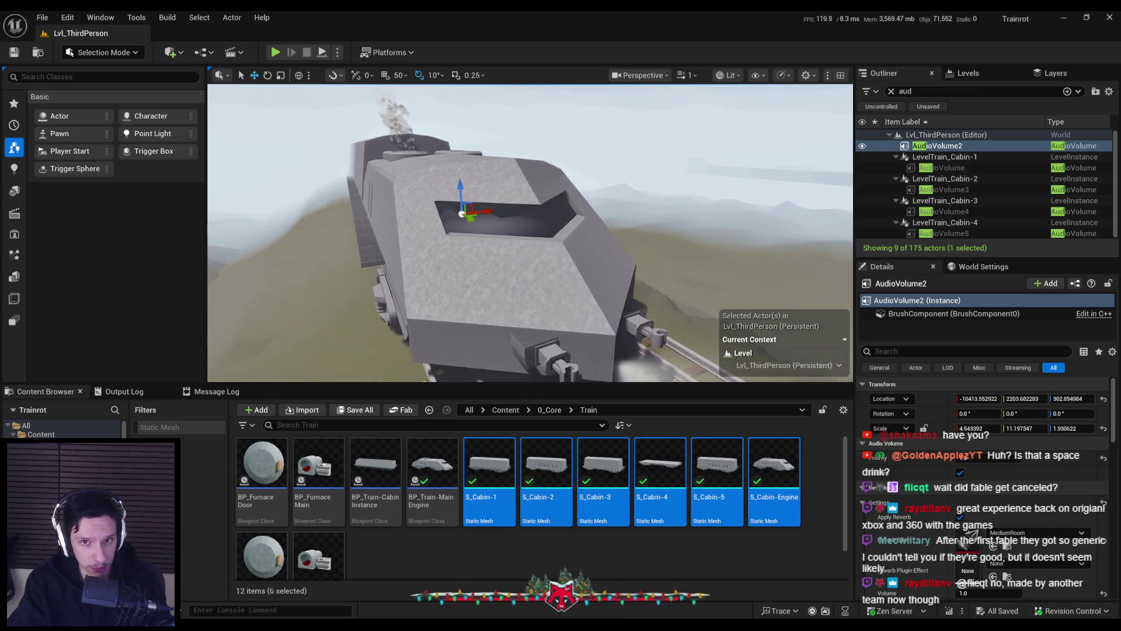
{"action": "scroll", "coordinate": [530, 233], "scroll_direction": "up", "scroll_amount": 6}
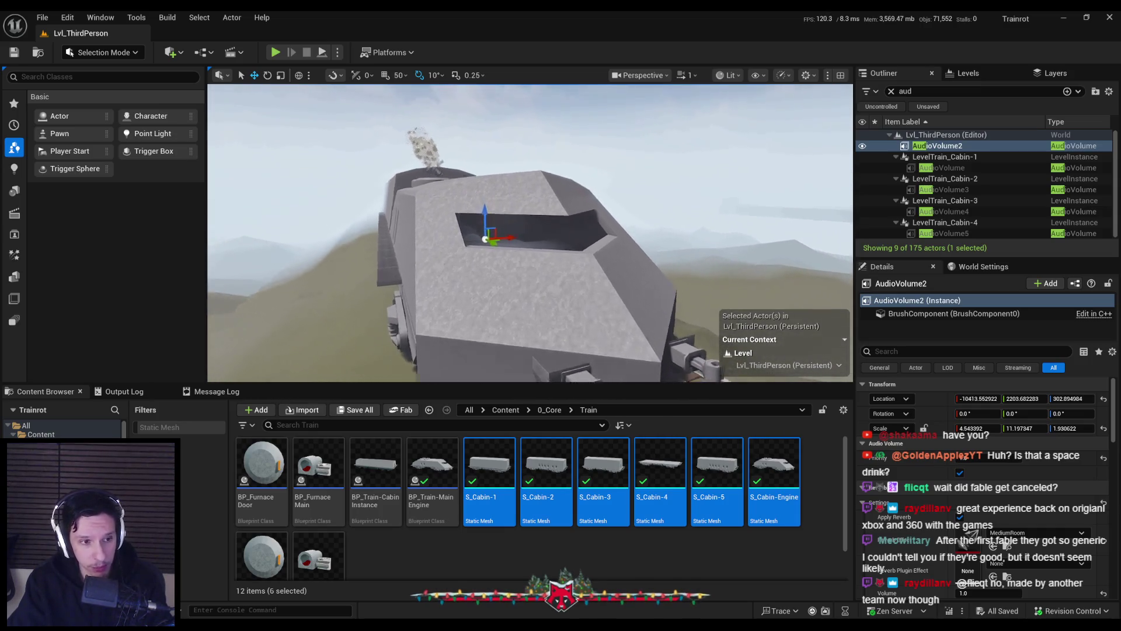
{"action": "scroll", "coordinate": [530, 233], "scroll_direction": "down", "scroll_amount": 6}
{"action": "scroll", "coordinate": [530, 233], "scroll_direction": "up", "scroll_amount": 4}
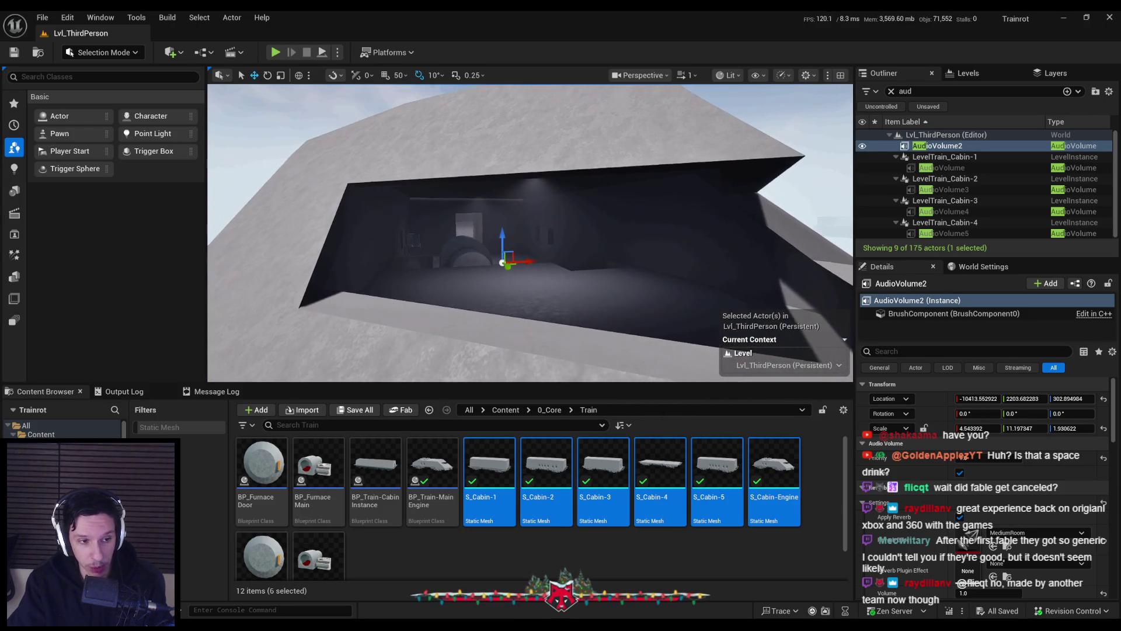
{"action": "scroll", "coordinate": [529, 233], "scroll_direction": "down", "scroll_amount": 4}
{"action": "mouse_move", "coordinate": [530, 233]}
{"action": "left_mouse_down"}
{"action": "mouse_move", "coordinate": [530, 263]}
{"action": "mouse_move", "coordinate": [530, 251]}
{"action": "left_mouse_up"}
{"action": "scroll", "coordinate": [529, 233], "scroll_direction": "up", "scroll_amount": 3}
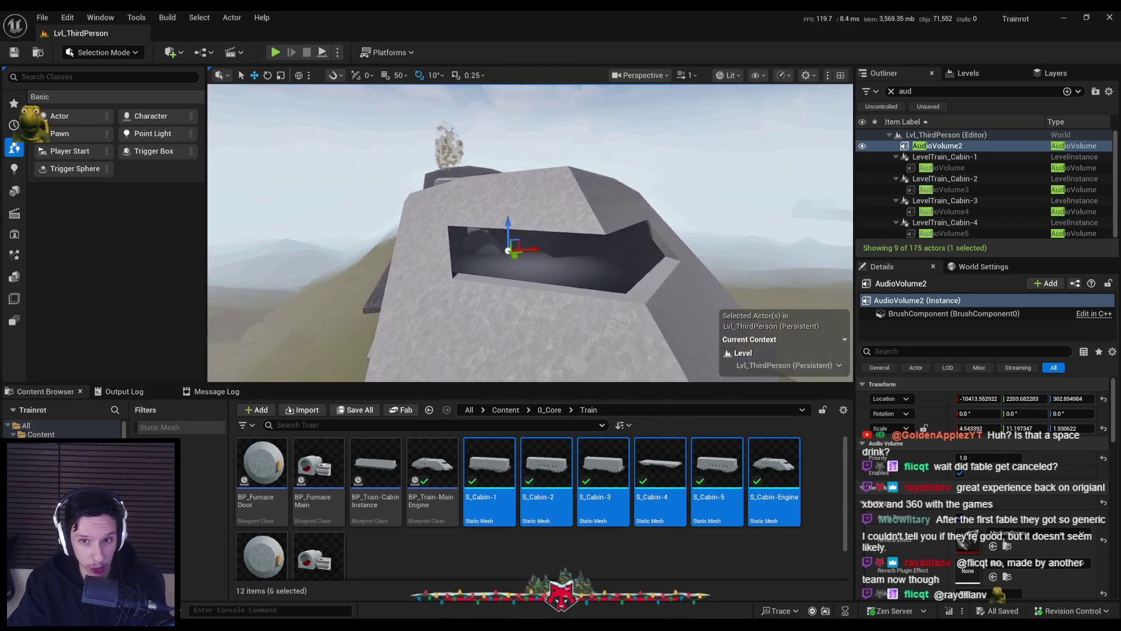
{"action": "left_click_drag", "start_coordinate": [529, 251], "coordinate": [539, 252]}
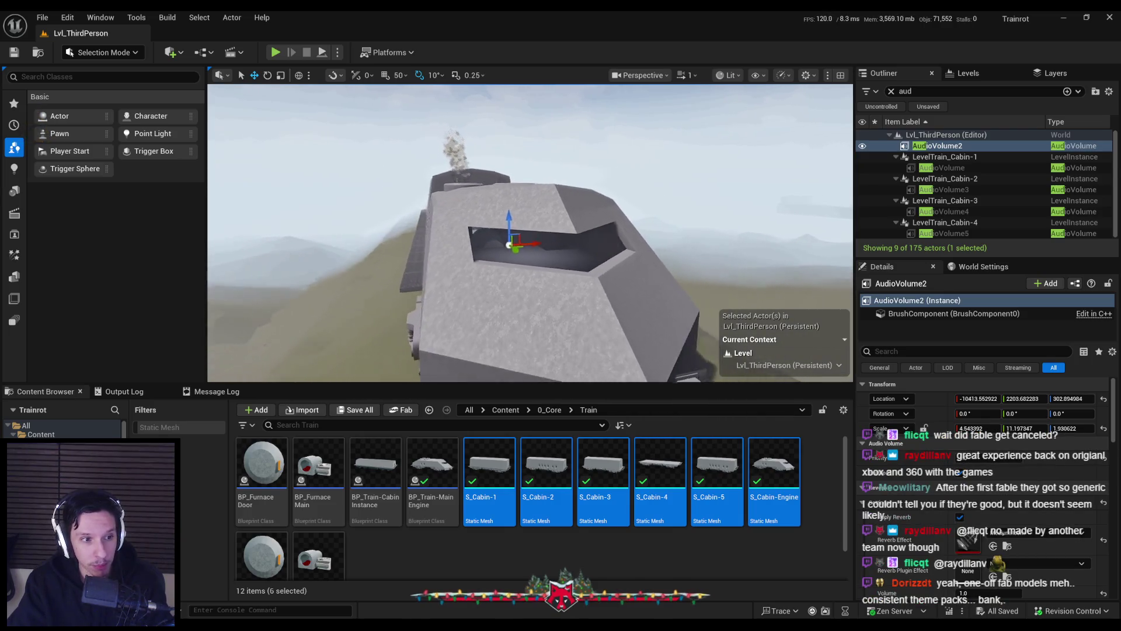
{"action": "scroll", "coordinate": [530, 233], "scroll_direction": "up", "scroll_amount": 3}
{"action": "scroll", "coordinate": [530, 233], "scroll_direction": "down", "scroll_amount": 3}
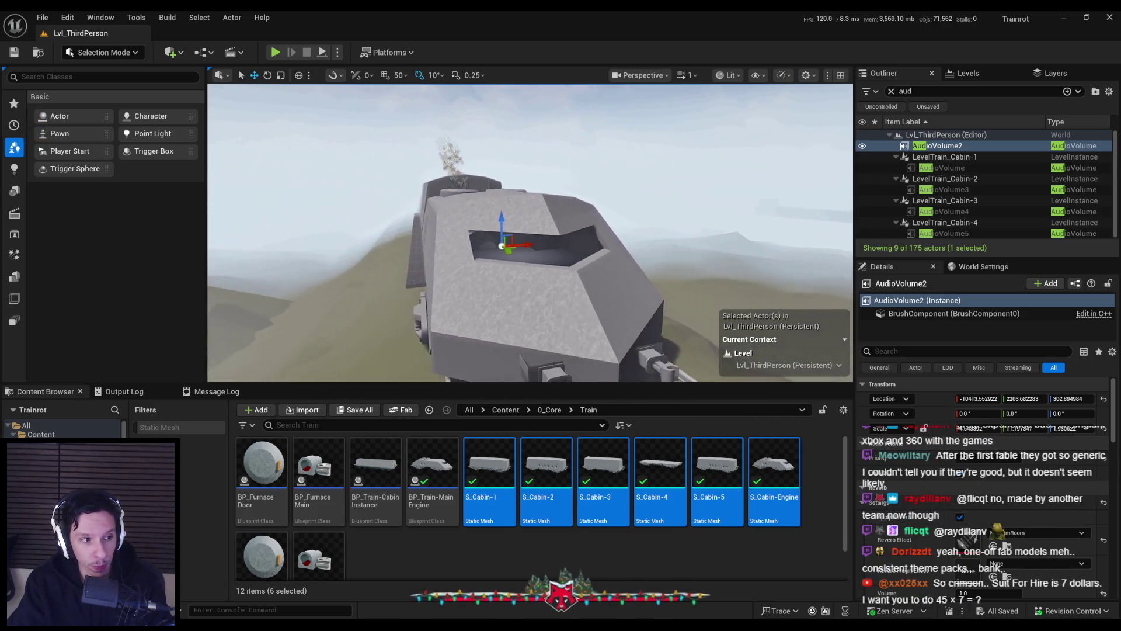
{"action": "scroll", "coordinate": [530, 233], "scroll_direction": "up", "scroll_amount": 3}
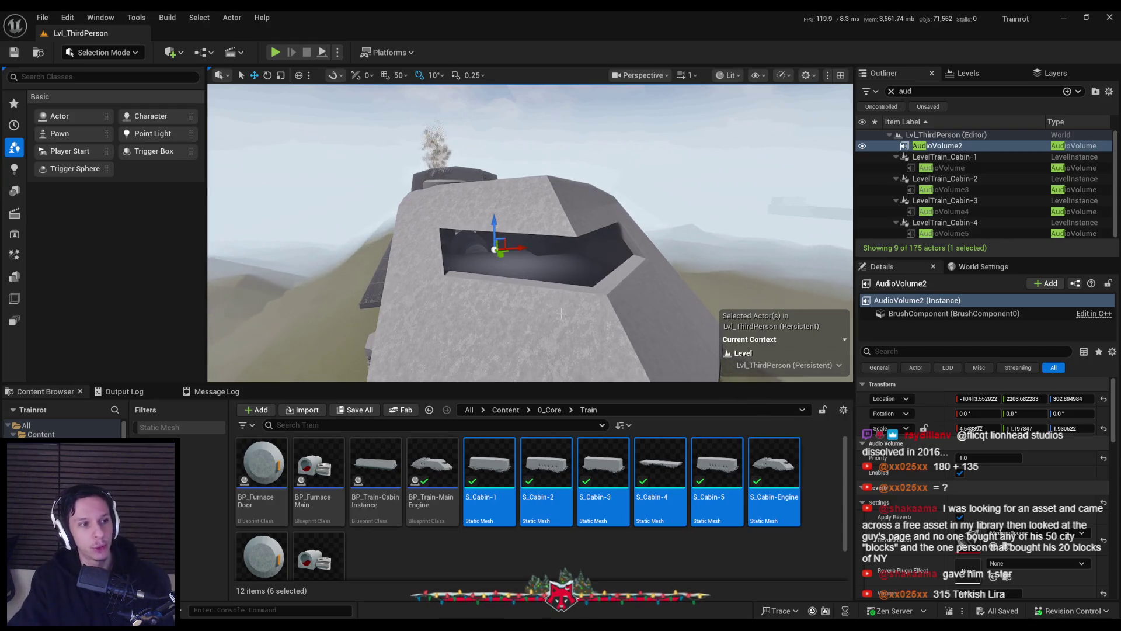
Step: Bring up the Windows Start search over the editor
{"action": "key", "text": "super"}
Step: Launch Calculator, compute 45 × 7 = 315, close it and fly into the cabin
{"action": "type", "text": "calc"}
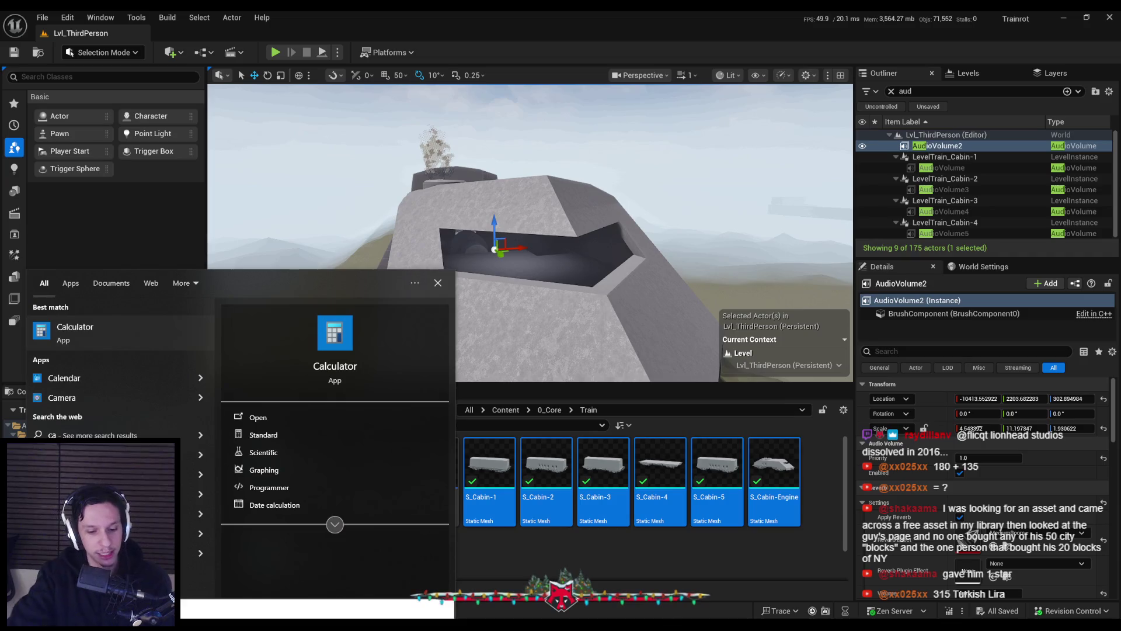
{"action": "key", "text": "Return"}
{"action": "type", "text": "45*7"}
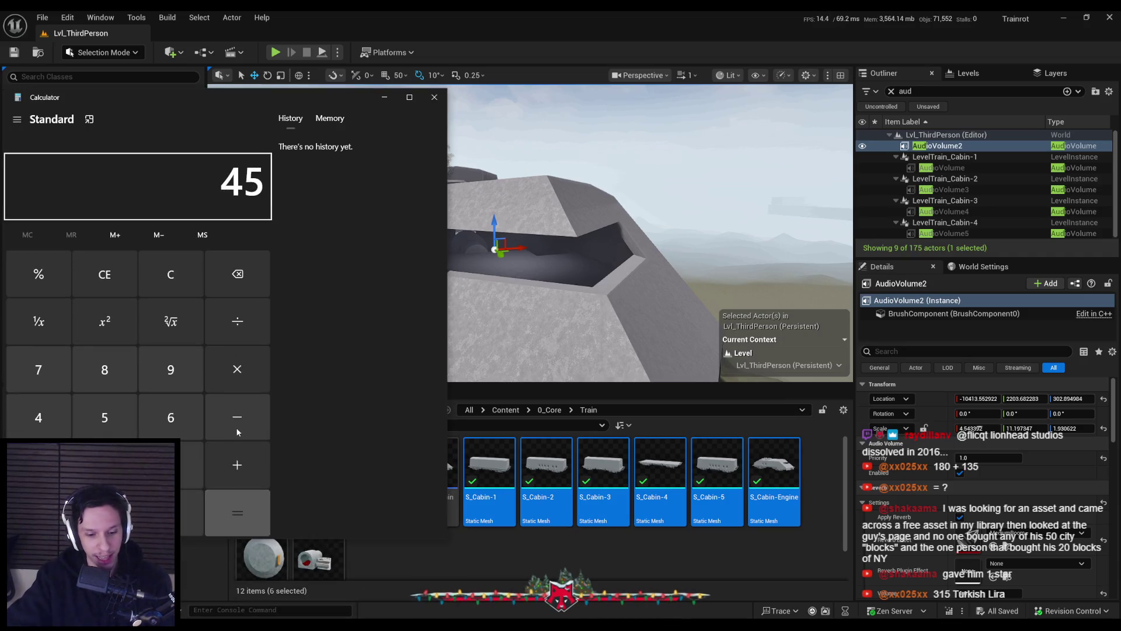
{"action": "key", "text": "Return"}
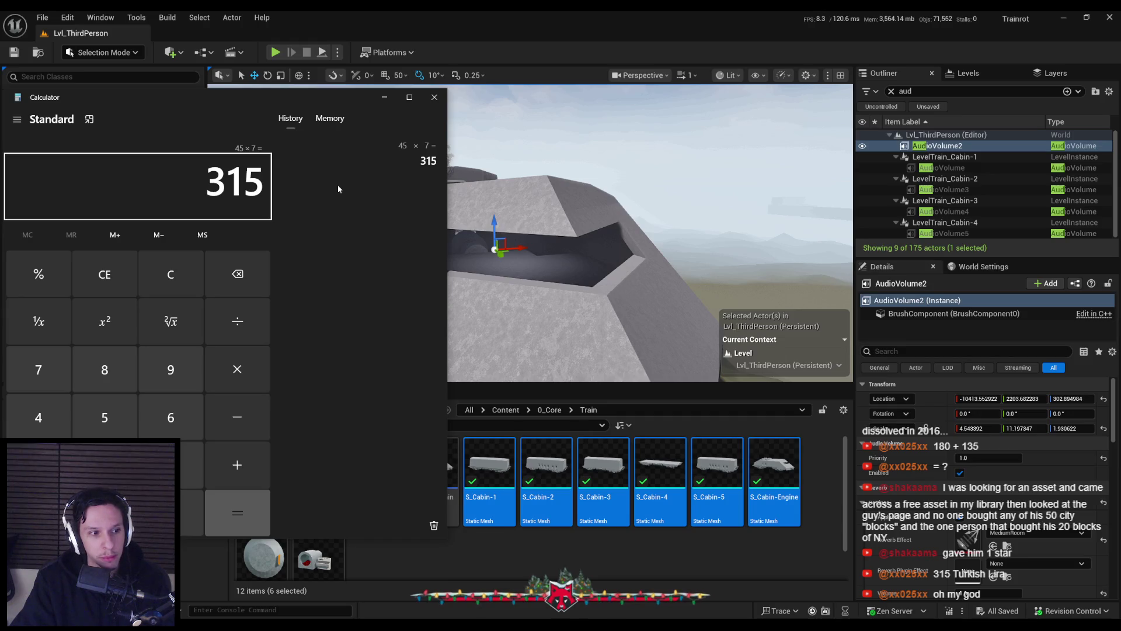
{"action": "left_click", "coordinate": [433, 98]}
{"action": "key", "text": "w"}
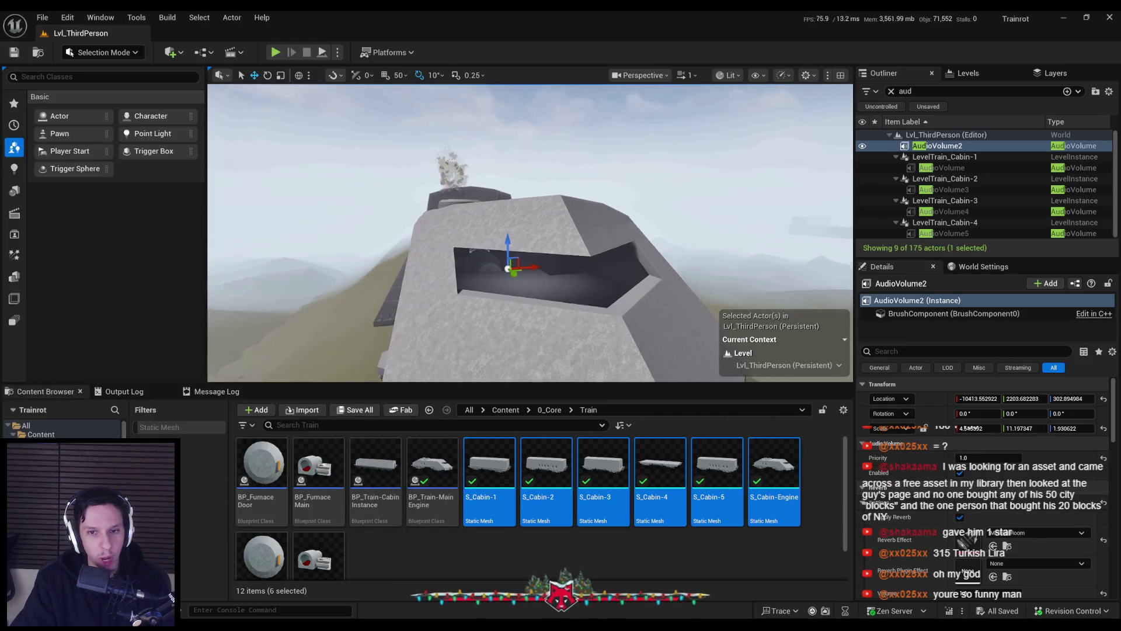
{"action": "key", "text": "w"}
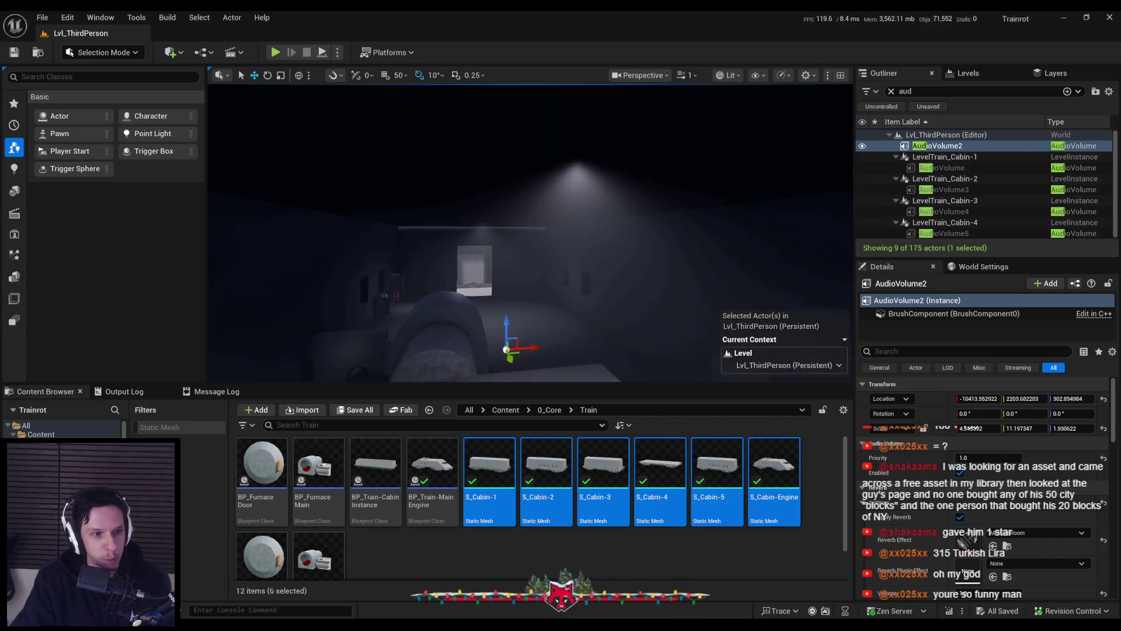
{"action": "scroll", "coordinate": [531, 233], "scroll_direction": "down", "scroll_amount": 10}
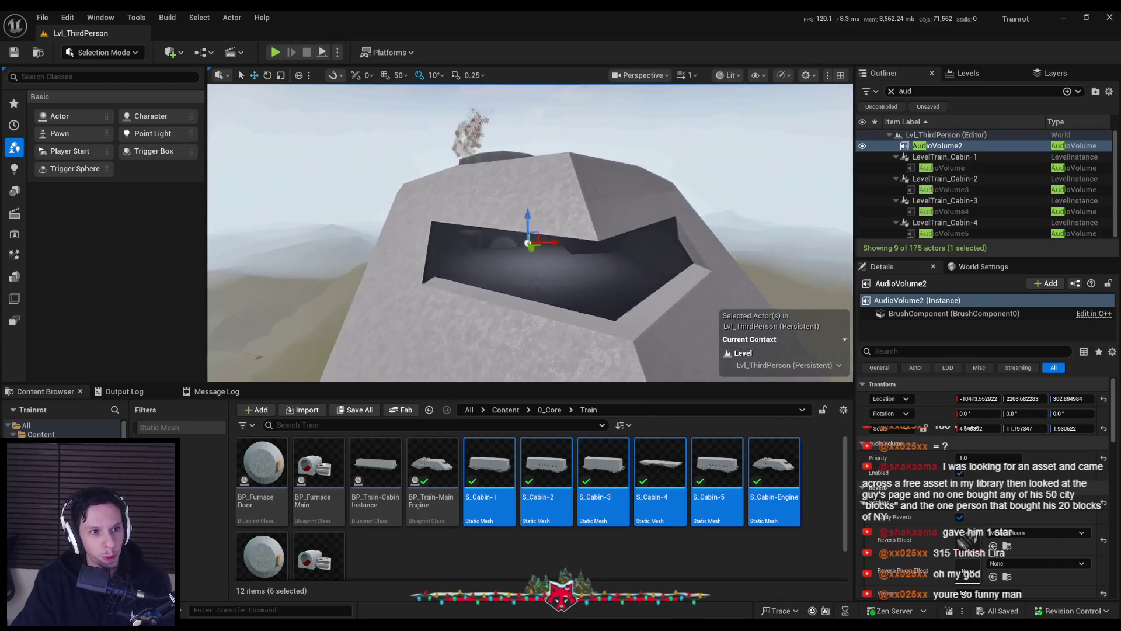
{"action": "key", "text": "f"}
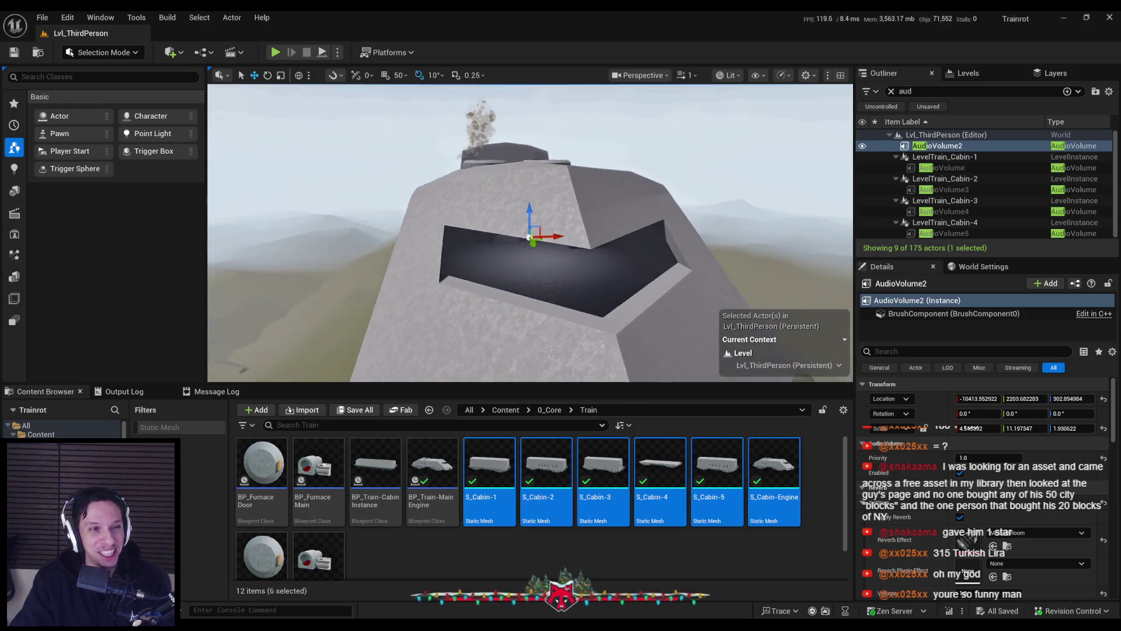
{"action": "left_click_drag", "start_coordinate": [468, 246], "coordinate": [463, 254]}
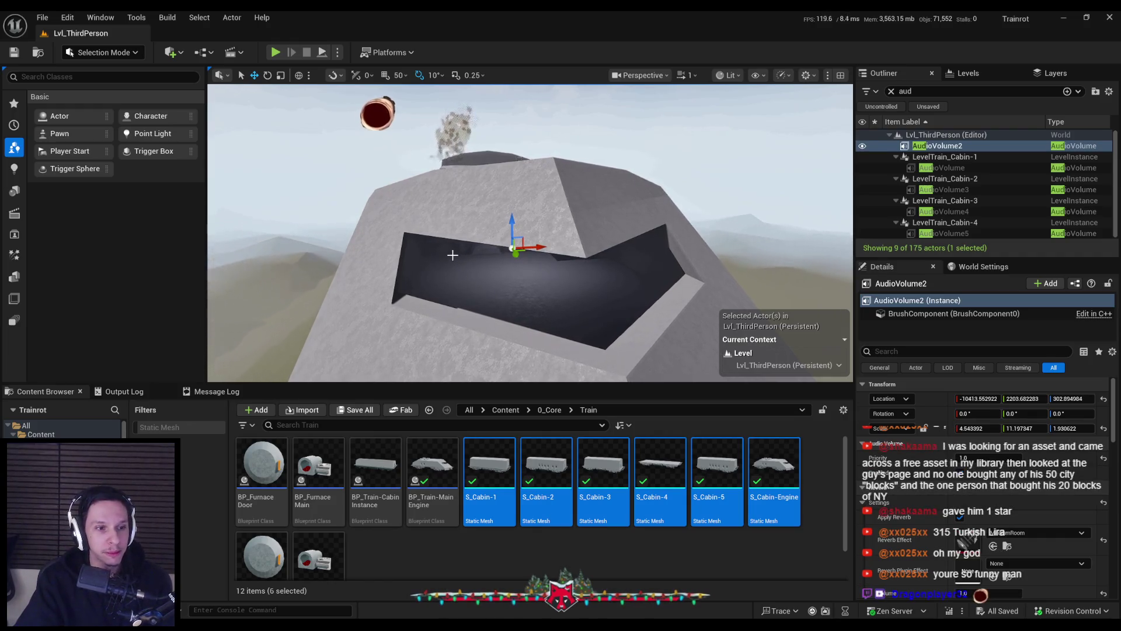
{"action": "left_click_drag", "start_coordinate": [530, 245], "coordinate": [530, 263]}
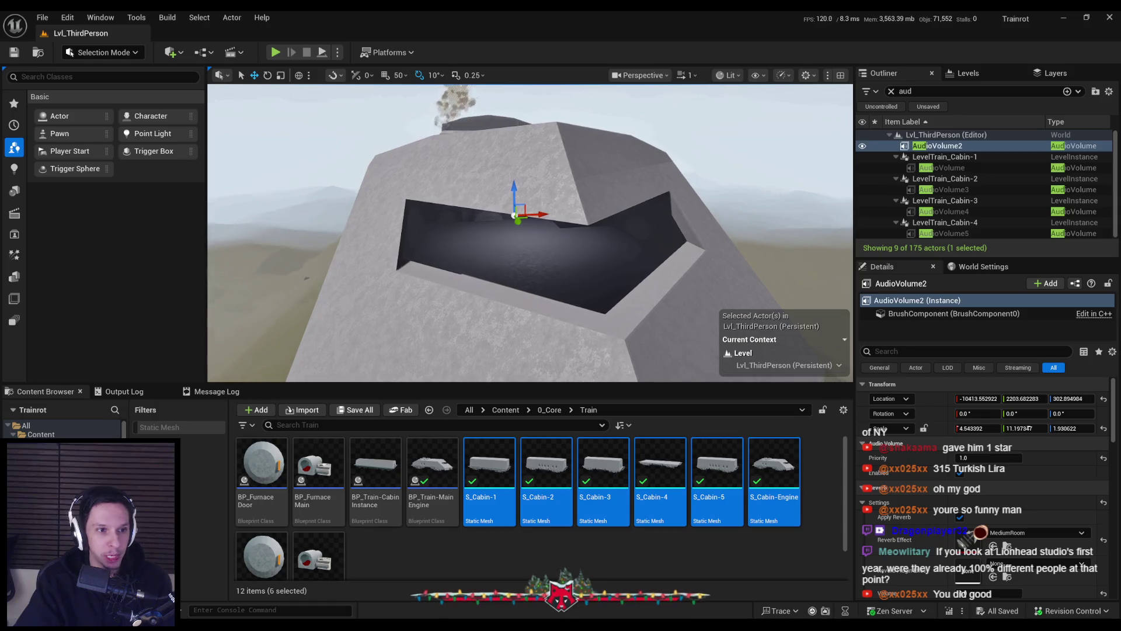
{"action": "left_click_drag", "start_coordinate": [538, 241], "coordinate": [539, 241]}
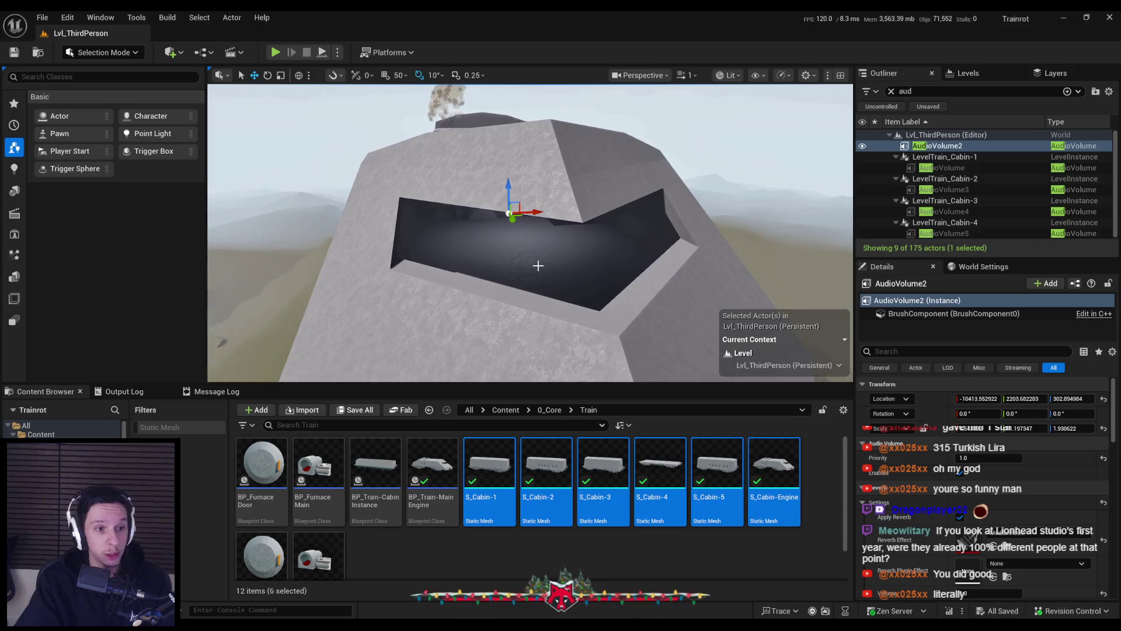
{"action": "scroll", "coordinate": [531, 233], "scroll_direction": "up", "scroll_amount": 5}
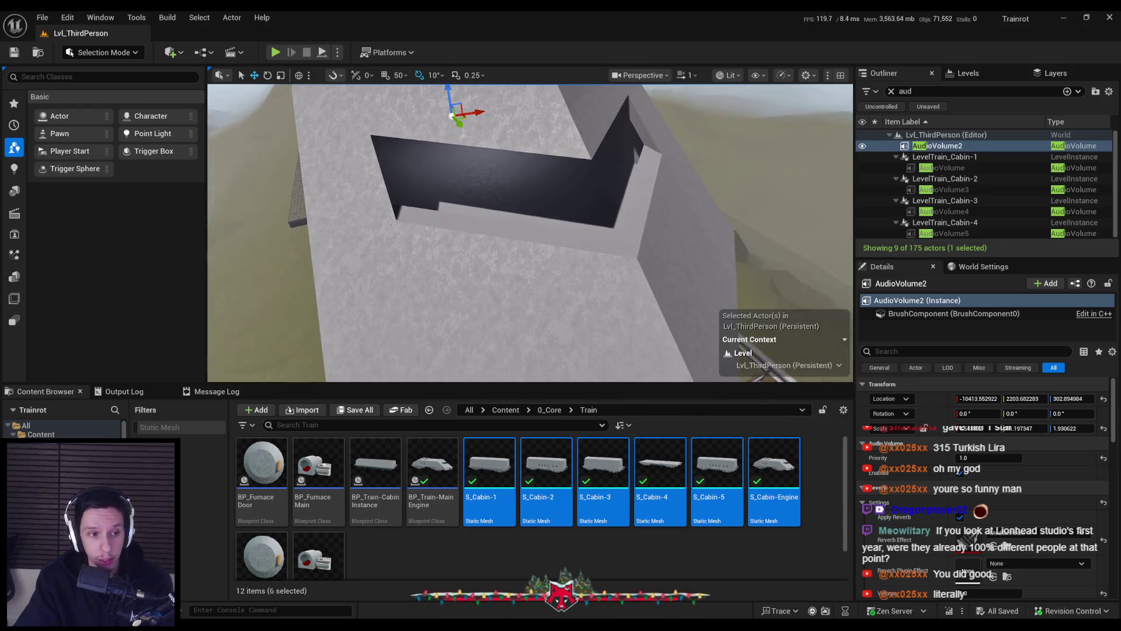
{"action": "scroll", "coordinate": [530, 233], "scroll_direction": "down", "scroll_amount": 3}
{"action": "mouse_move", "coordinate": [531, 233]}
{"action": "left_mouse_down"}
{"action": "mouse_move", "coordinate": [497, 280]}
{"action": "mouse_move", "coordinate": [461, 257]}
{"action": "mouse_move", "coordinate": [444, 304]}
{"action": "mouse_move", "coordinate": [421, 295]}
{"action": "left_mouse_up"}
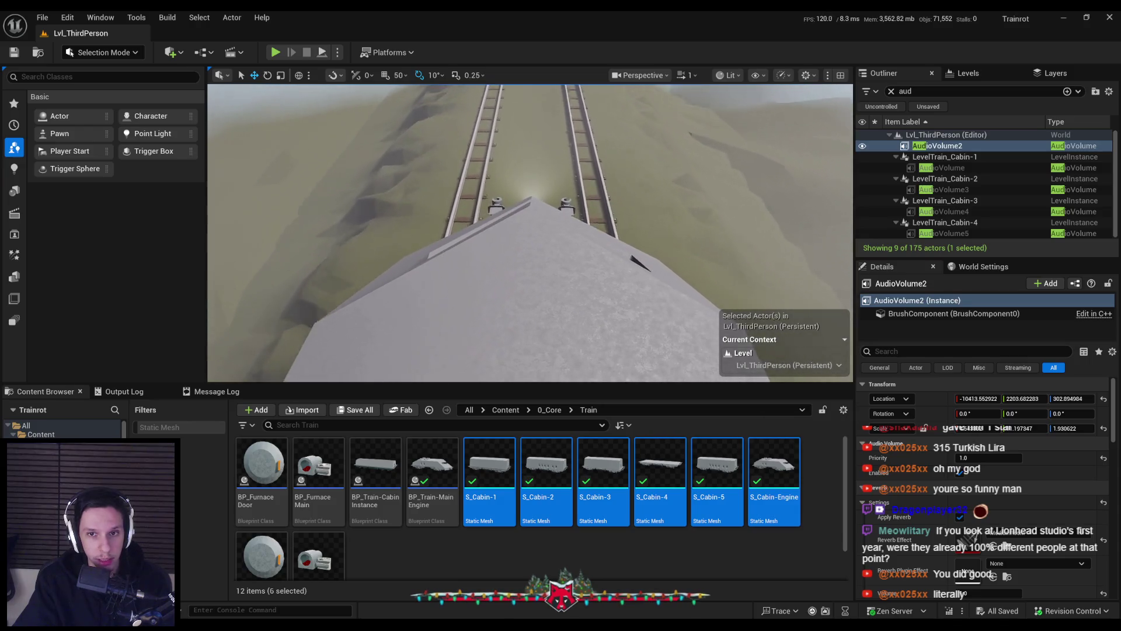
{"action": "left_click_drag", "start_coordinate": [420, 295], "coordinate": [421, 289]}
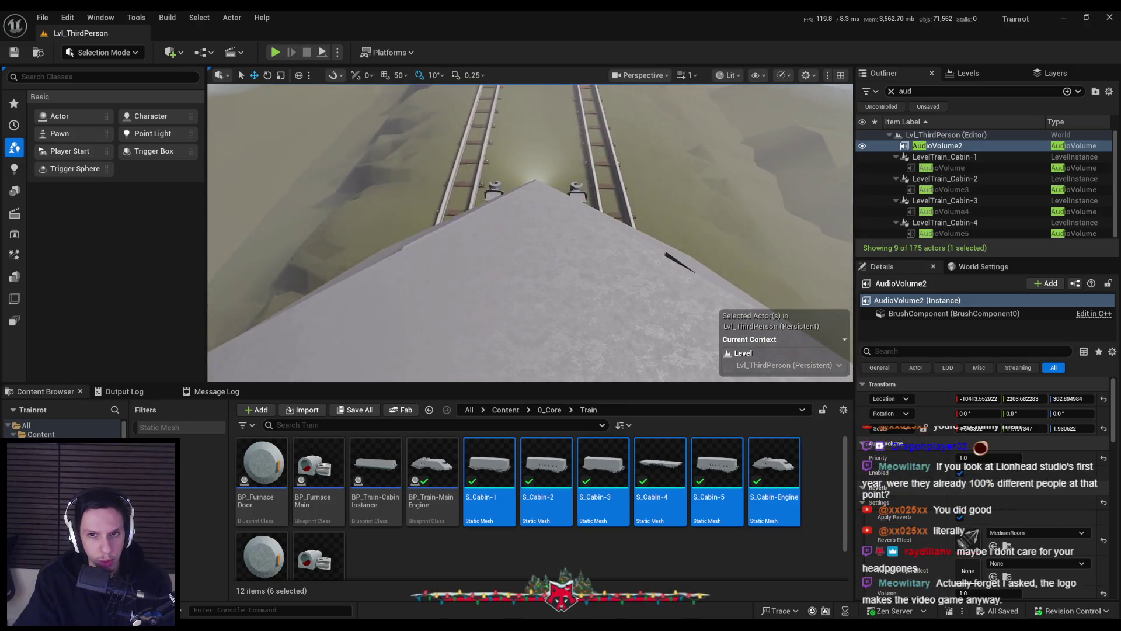
{"action": "mouse_move", "coordinate": [421, 289]}
{"action": "left_mouse_down"}
{"action": "mouse_move", "coordinate": [455, 289]}
{"action": "mouse_move", "coordinate": [447, 300]}
{"action": "mouse_move", "coordinate": [456, 291]}
{"action": "left_mouse_up"}
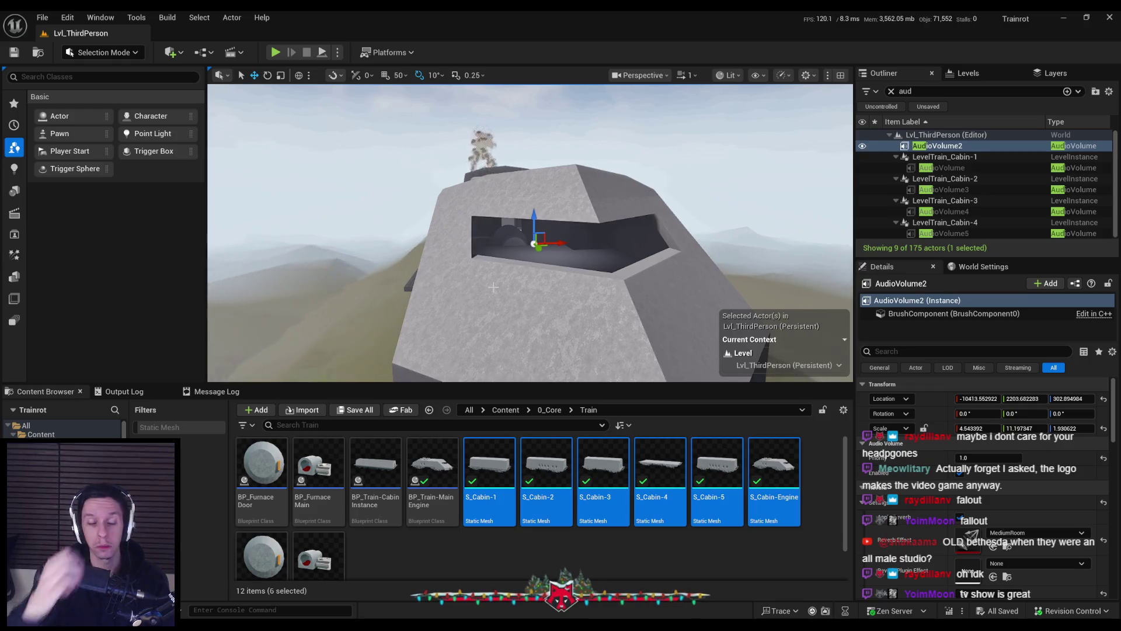
{"action": "left_click_drag", "start_coordinate": [493, 287], "coordinate": [512, 241]}
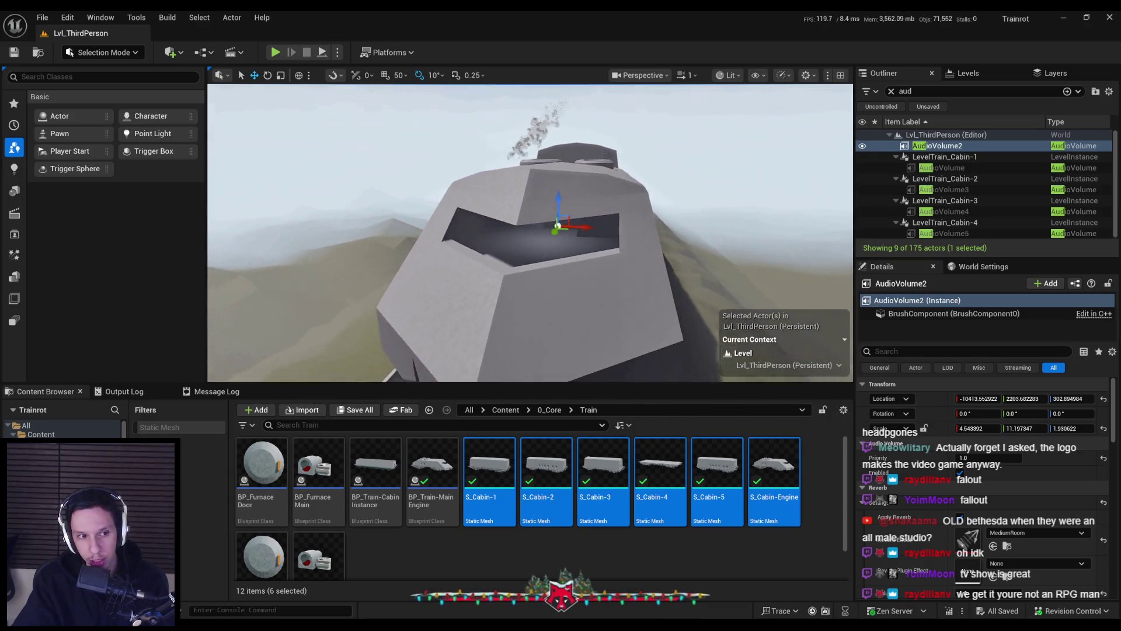
{"action": "left_click_drag", "start_coordinate": [512, 241], "coordinate": [522, 228]}
{"action": "left_click_drag", "start_coordinate": [448, 325], "coordinate": [447, 326]}
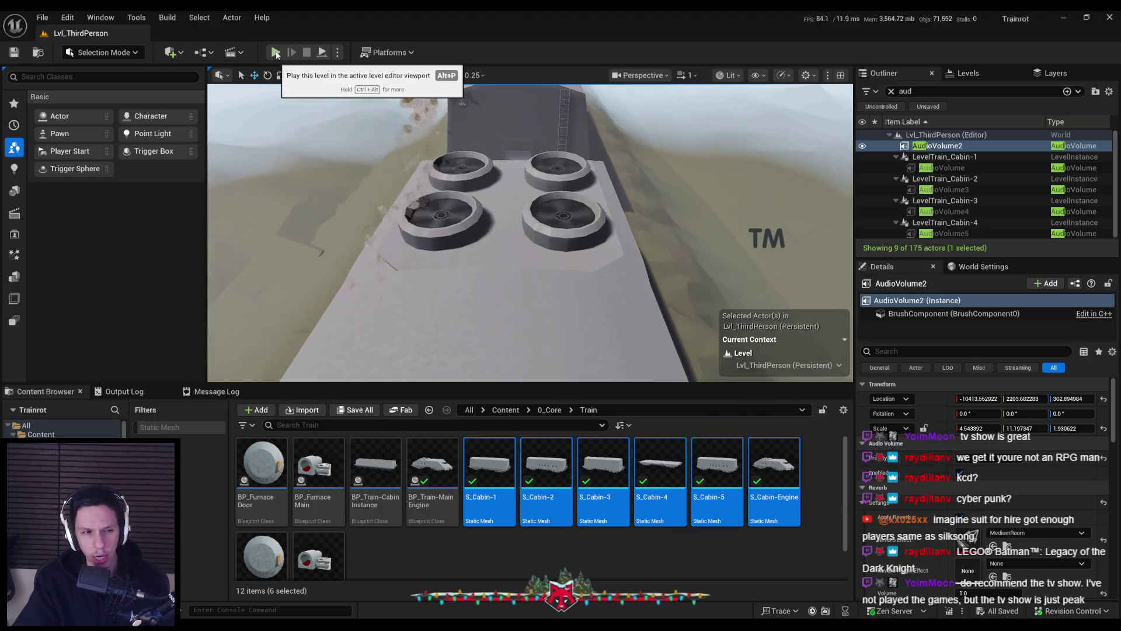
{"action": "left_click", "coordinate": [275, 53]}
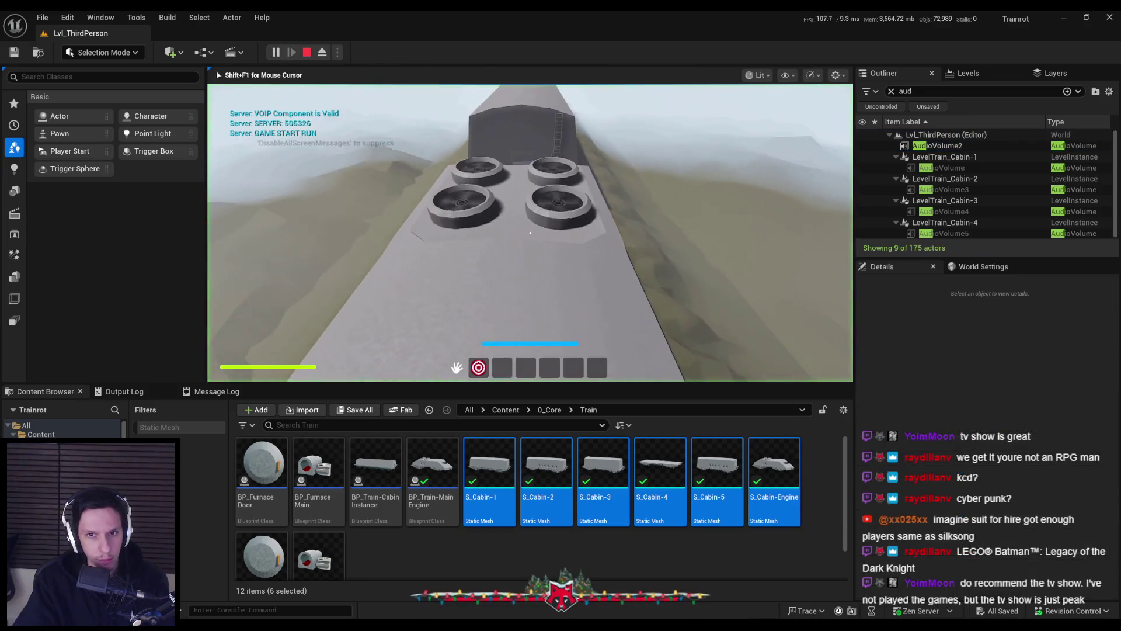
{"action": "key", "text": "F11"}
{"action": "key", "text": "shift+w"}
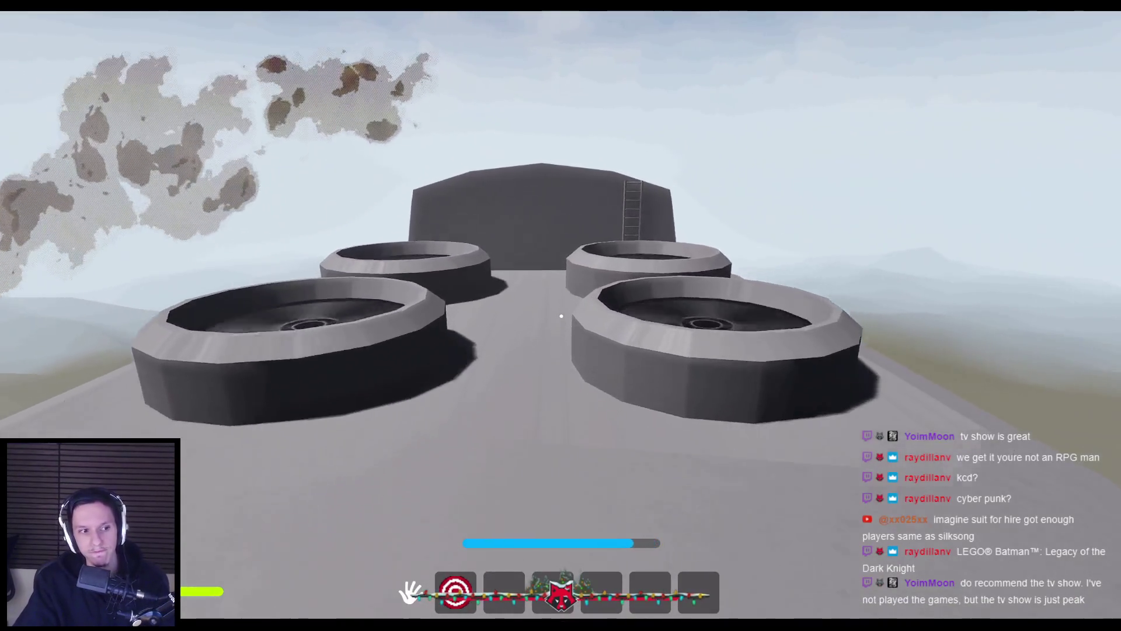
{"action": "key", "text": "shift+w"}
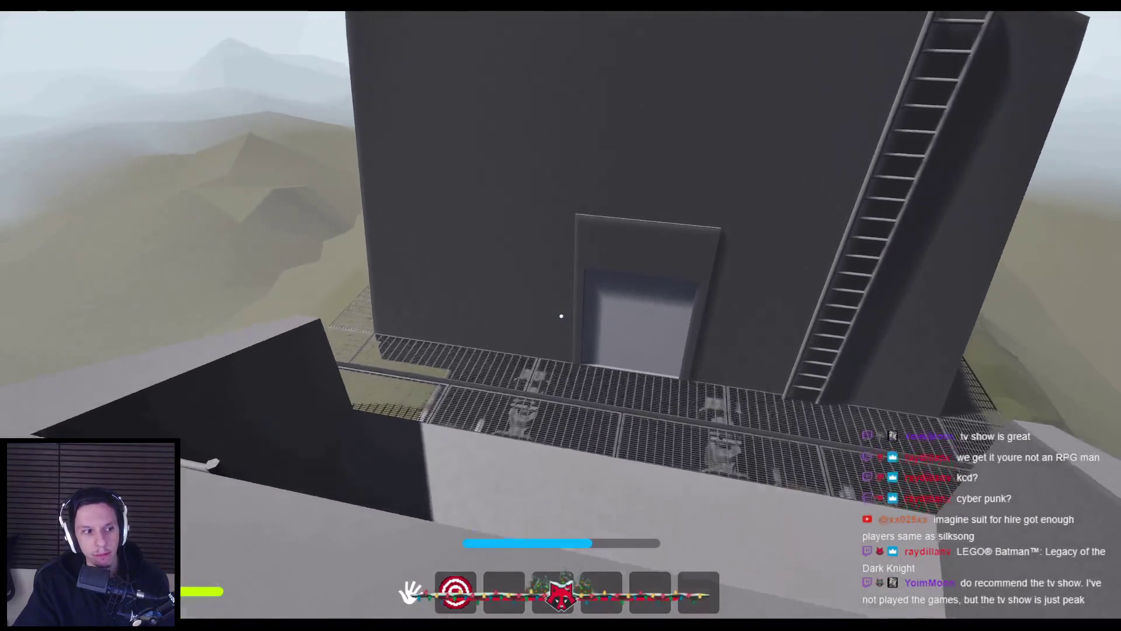
{"action": "key", "text": "shift+w"}
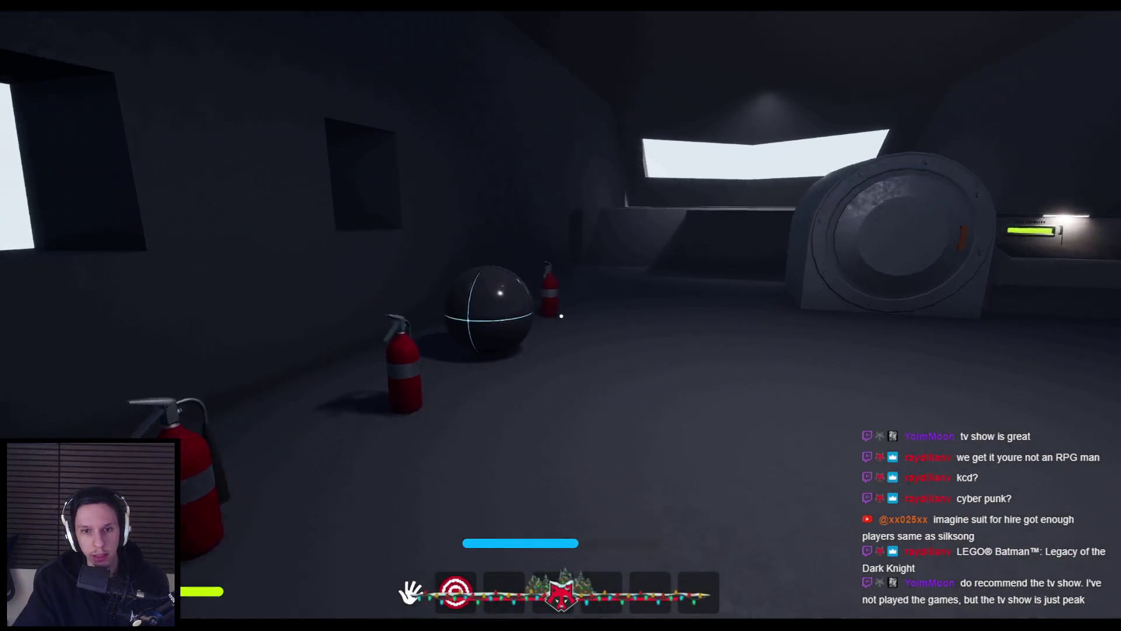
{"action": "key", "text": "shift+w"}
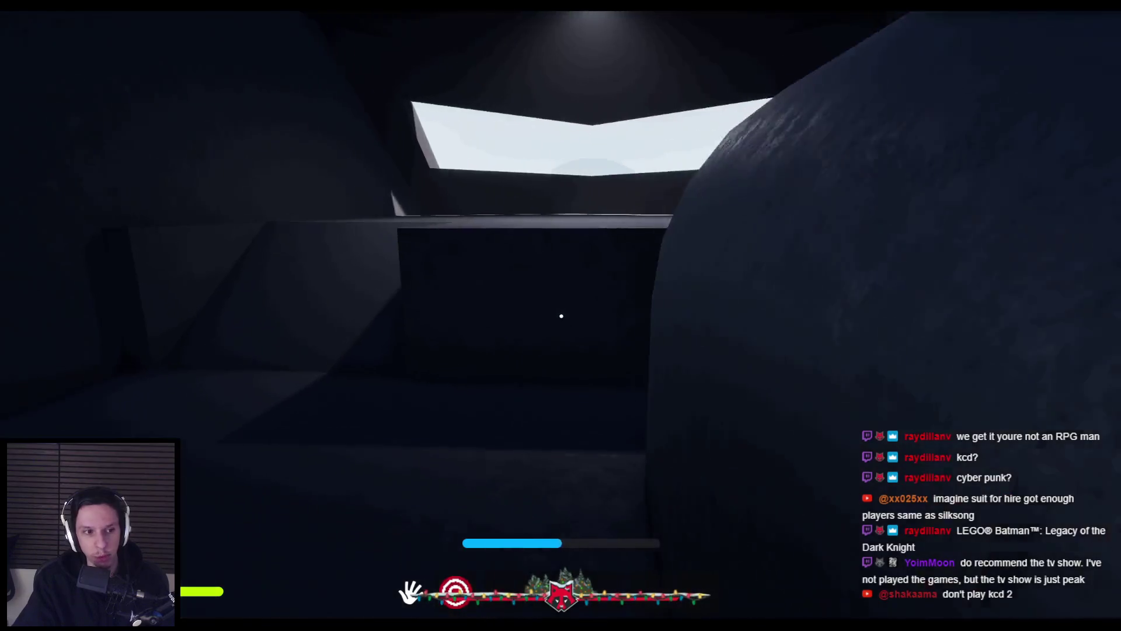
{"action": "key", "text": "shift+w"}
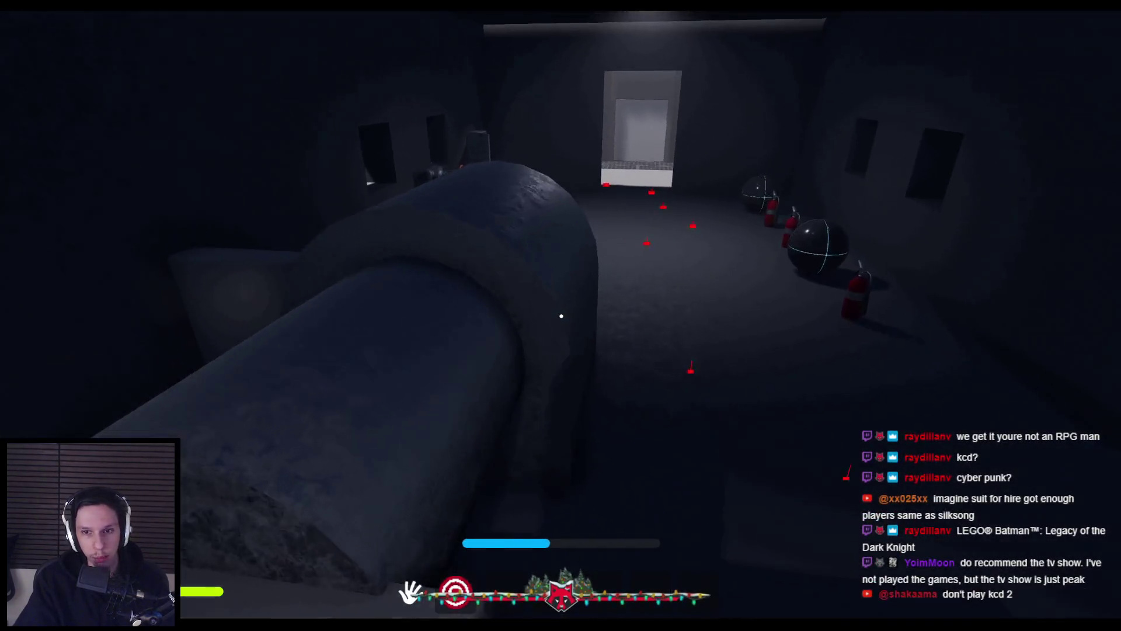
{"action": "key", "text": "w"}
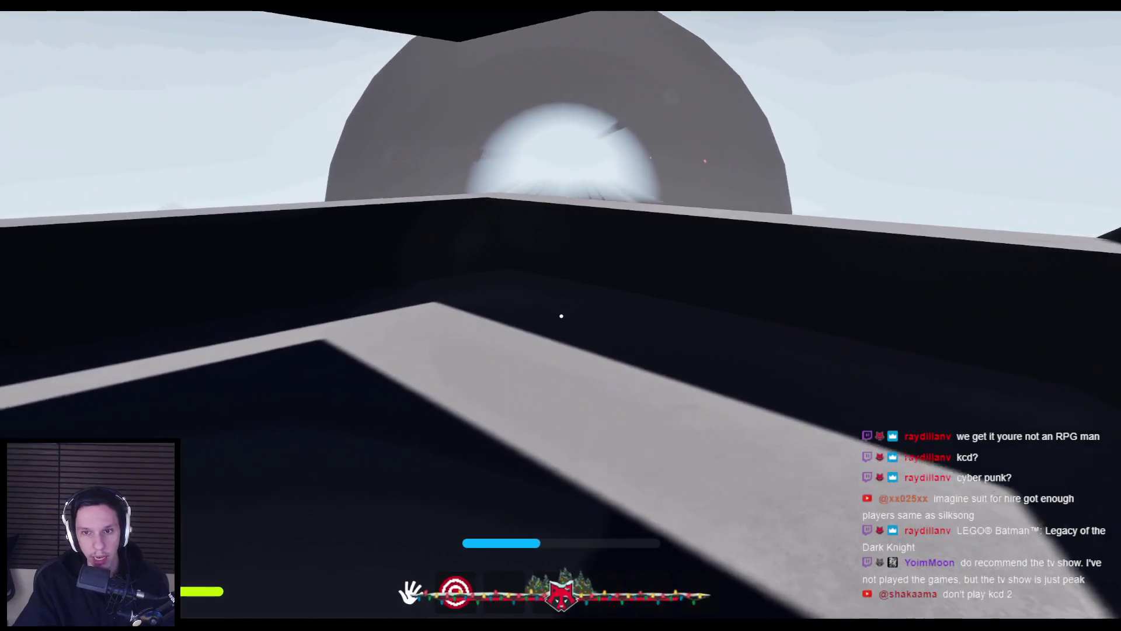
{"action": "key", "text": "Escape"}
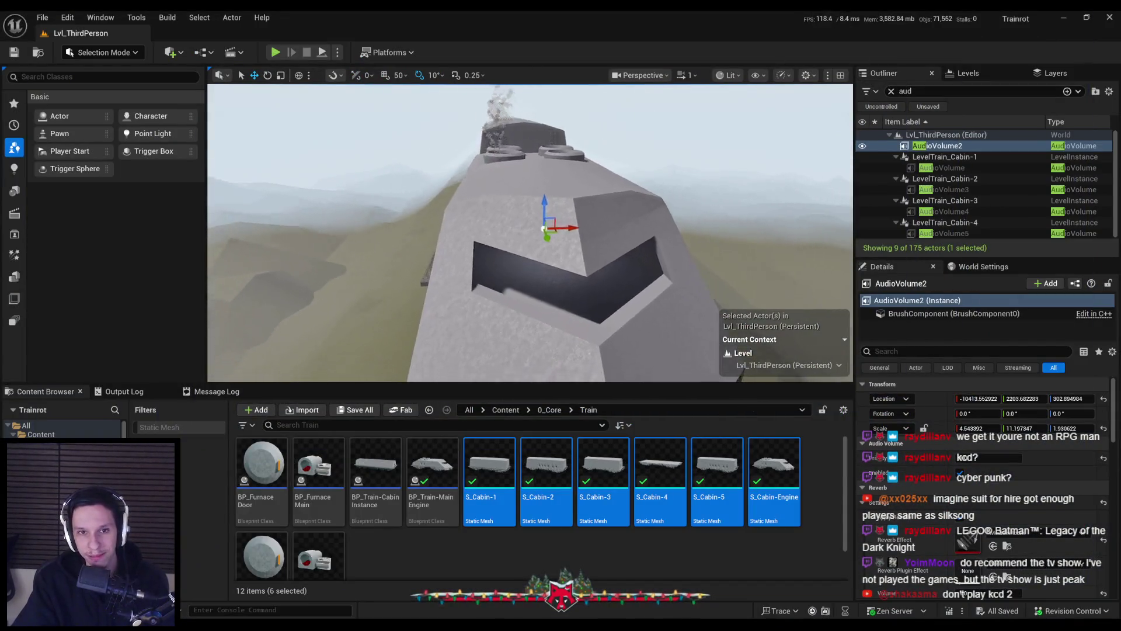
Step: Frame AudioVolume2 over the engine cab and review its Details, confirming MediumRoom reverb
{"action": "key", "text": "f"}
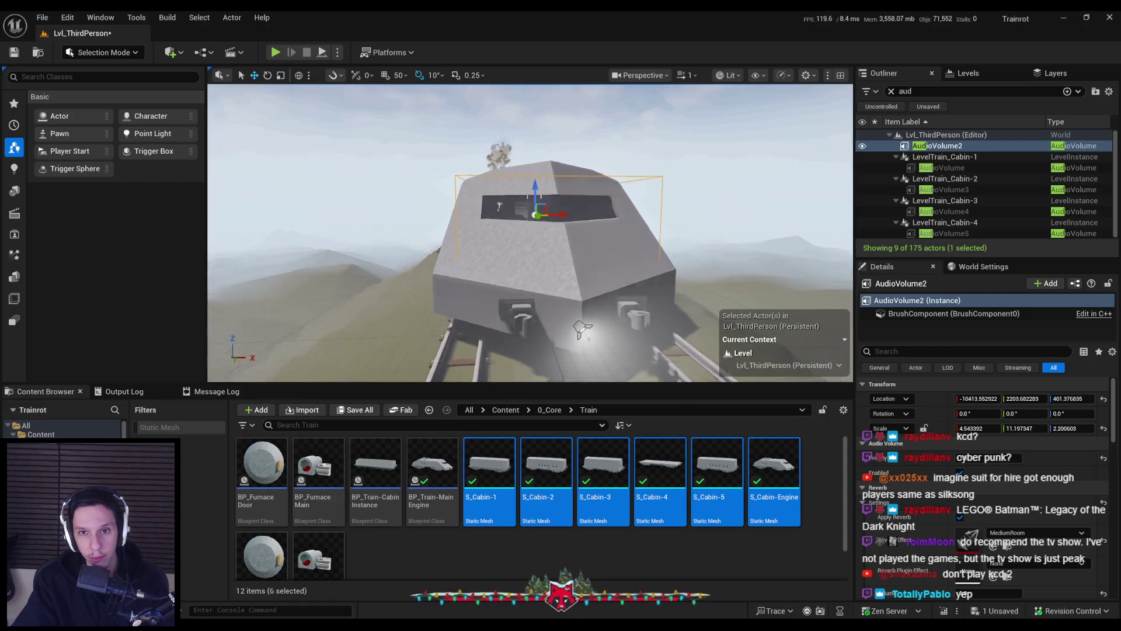
{"action": "scroll", "coordinate": [530, 232], "scroll_direction": "up", "scroll_amount": 2}
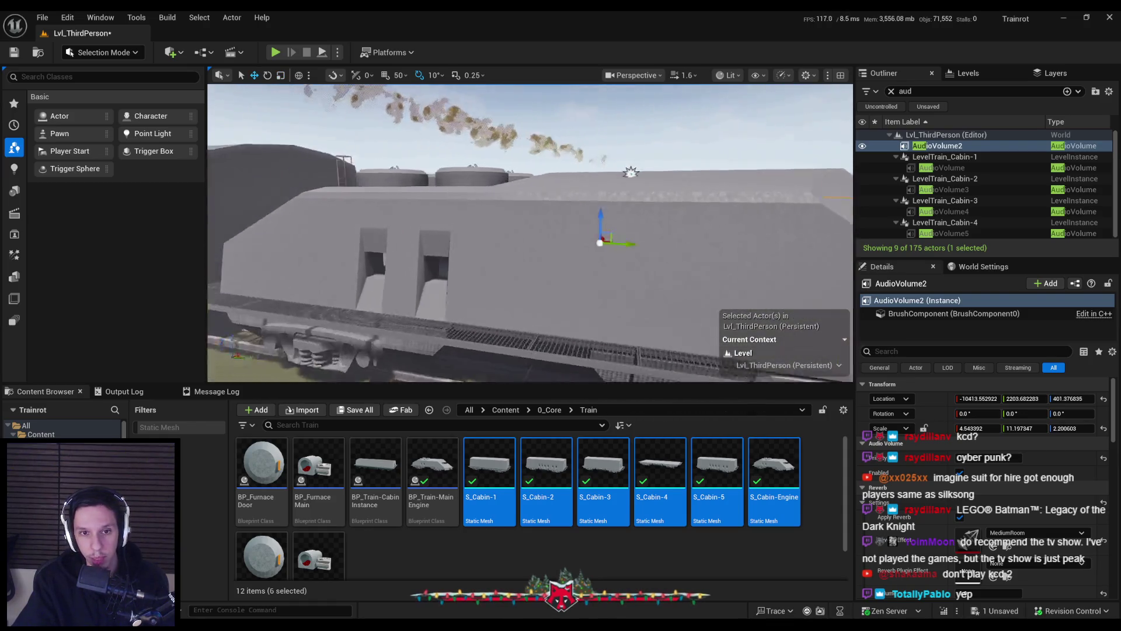
{"action": "scroll", "coordinate": [530, 233], "scroll_direction": "down", "scroll_amount": 3}
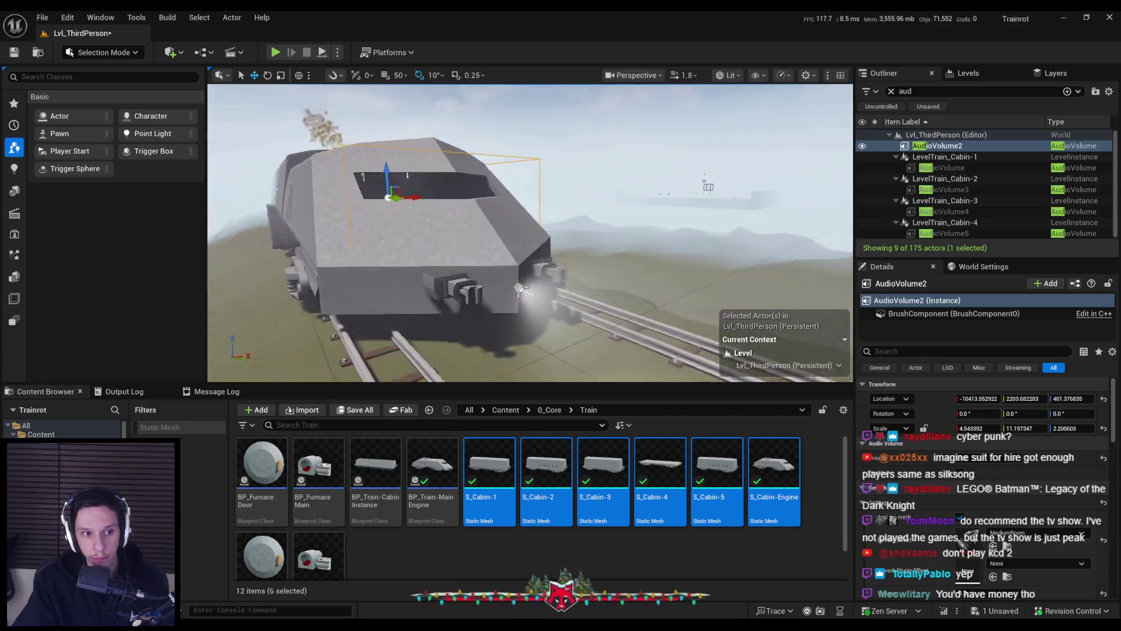
{"action": "scroll", "coordinate": [528, 191], "scroll_direction": "up", "scroll_amount": 1}
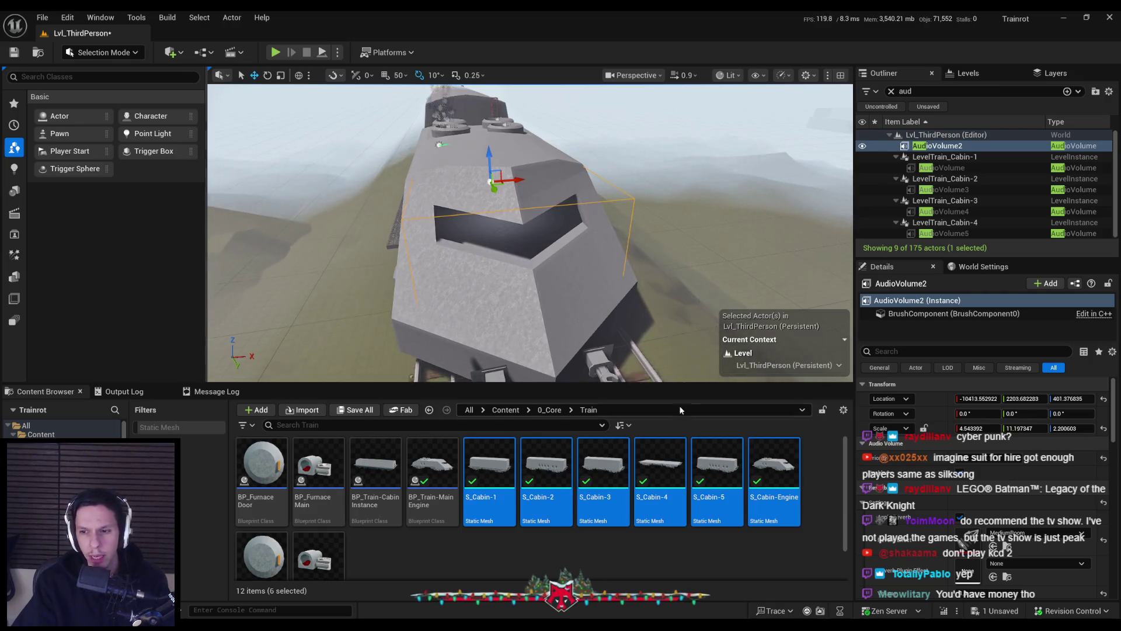
{"action": "scroll", "coordinate": [1116, 458], "scroll_direction": "down", "scroll_amount": 6}
{"action": "left_click_drag", "start_coordinate": [1116, 457], "coordinate": [1117, 413]}
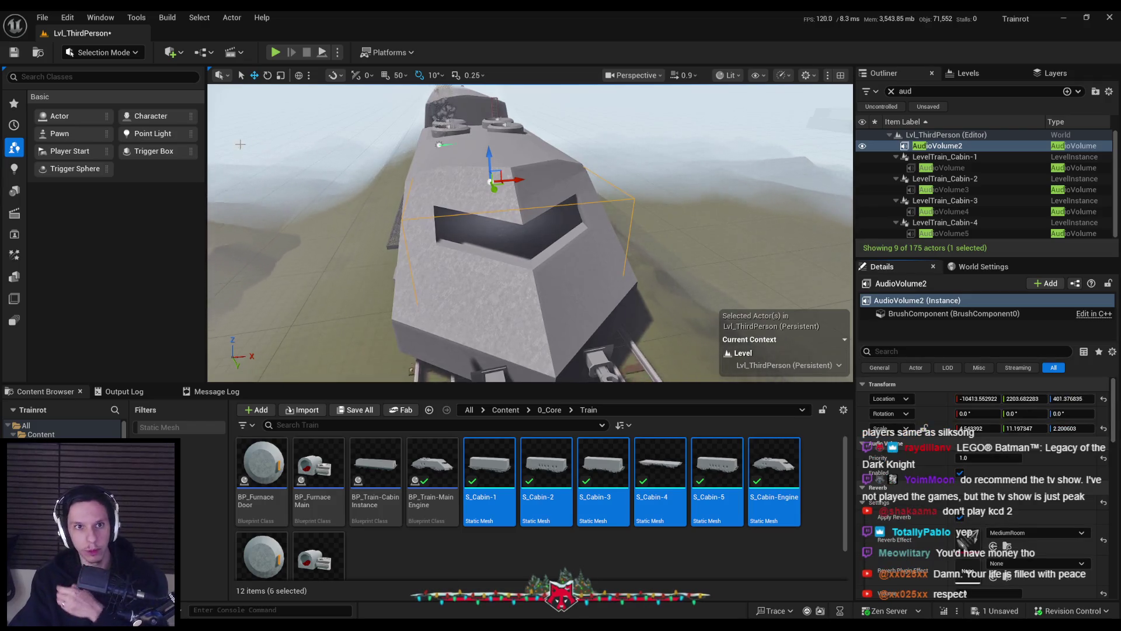
{"action": "left_click", "coordinate": [117, 54]}
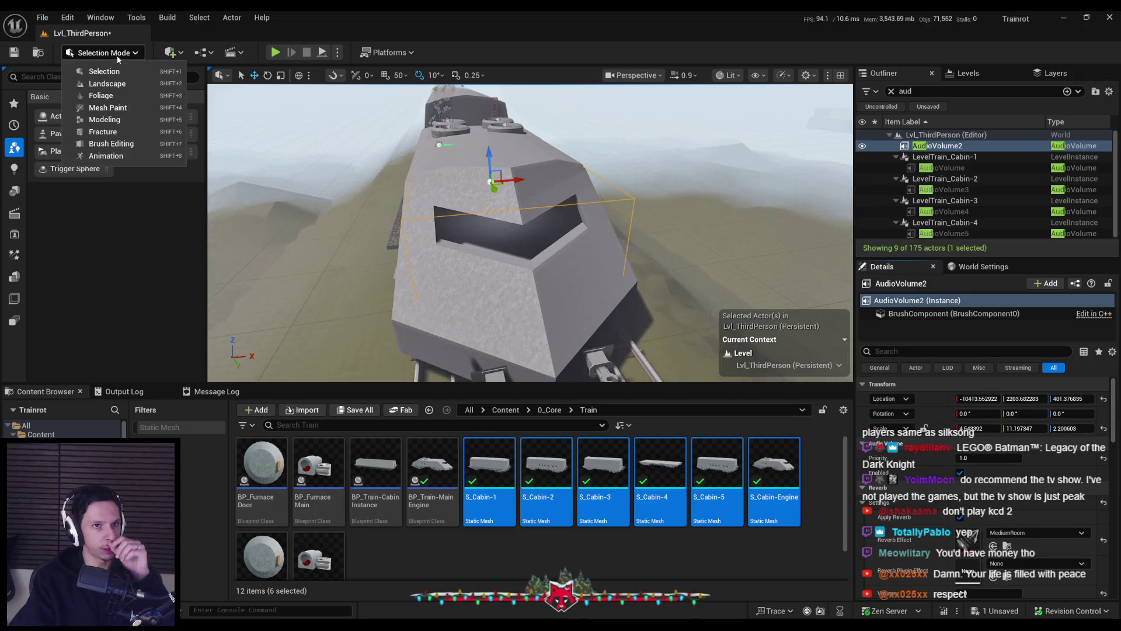
Step: Switch from Modeling to Brush Editing mode and move closer to AudioVolume2's brush
{"action": "left_click", "coordinate": [114, 120]}
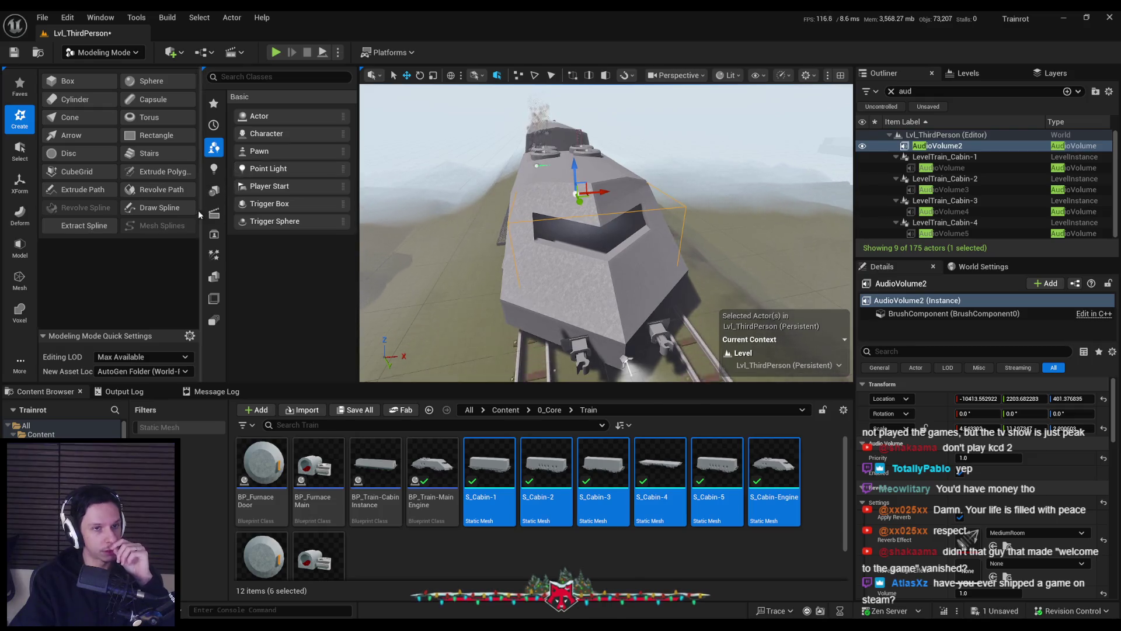
{"action": "left_click", "coordinate": [122, 53]}
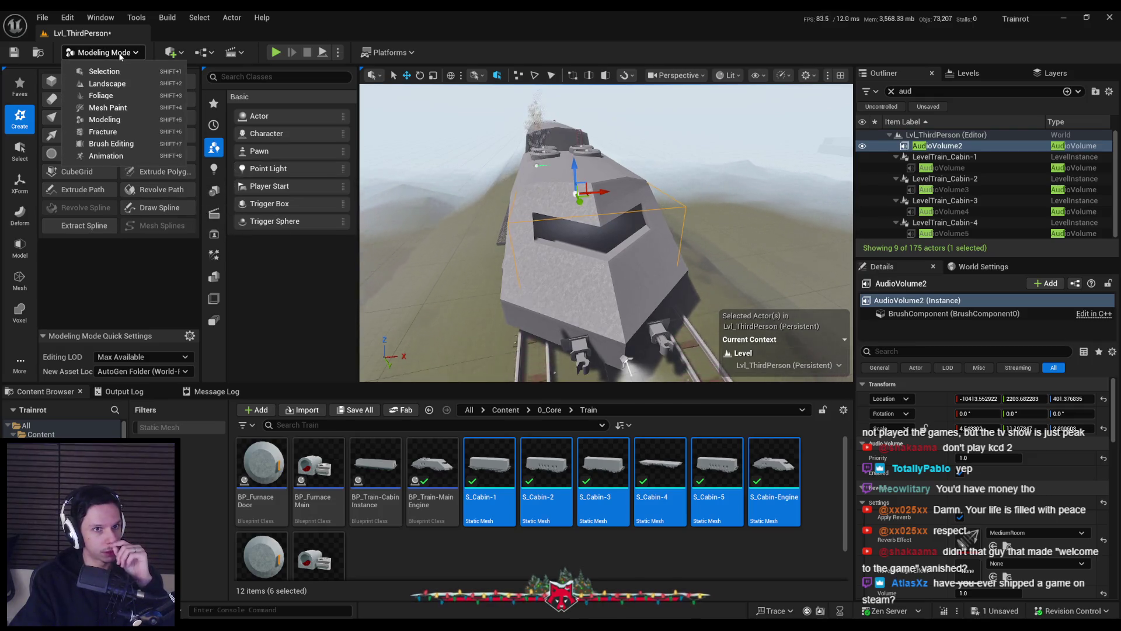
{"action": "left_click", "coordinate": [111, 144]}
{"action": "mouse_move", "coordinate": [549, 237]}
{"action": "left_mouse_down"}
{"action": "mouse_move", "coordinate": [419, 193]}
{"action": "mouse_move", "coordinate": [470, 183]}
{"action": "mouse_move", "coordinate": [387, 197]}
{"action": "left_mouse_up"}
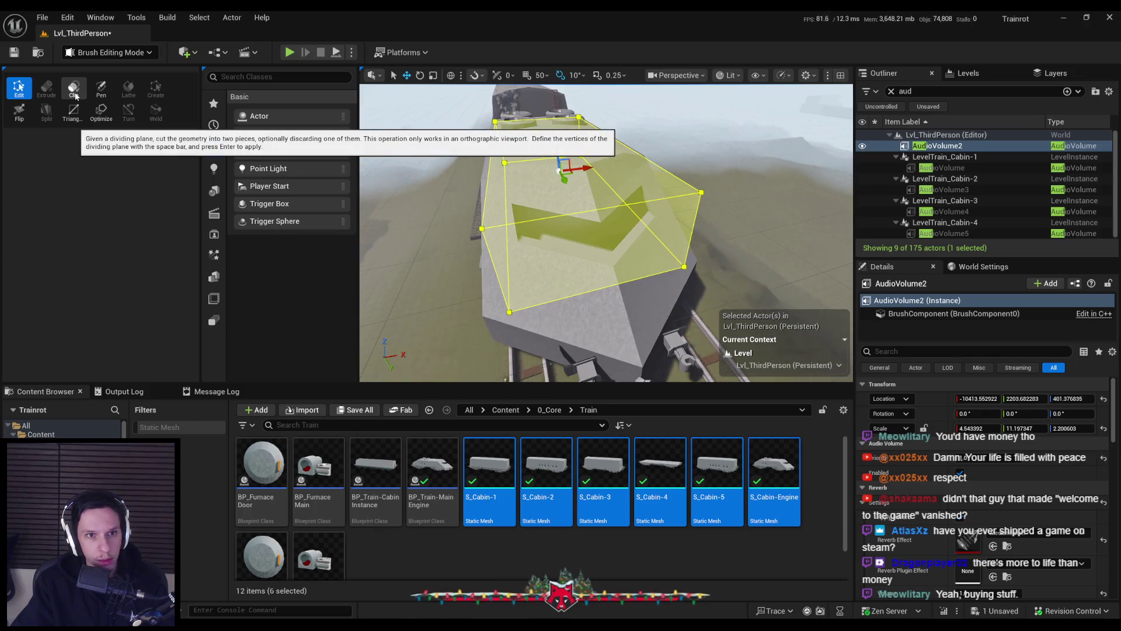
{"action": "left_click", "coordinate": [585, 213]}
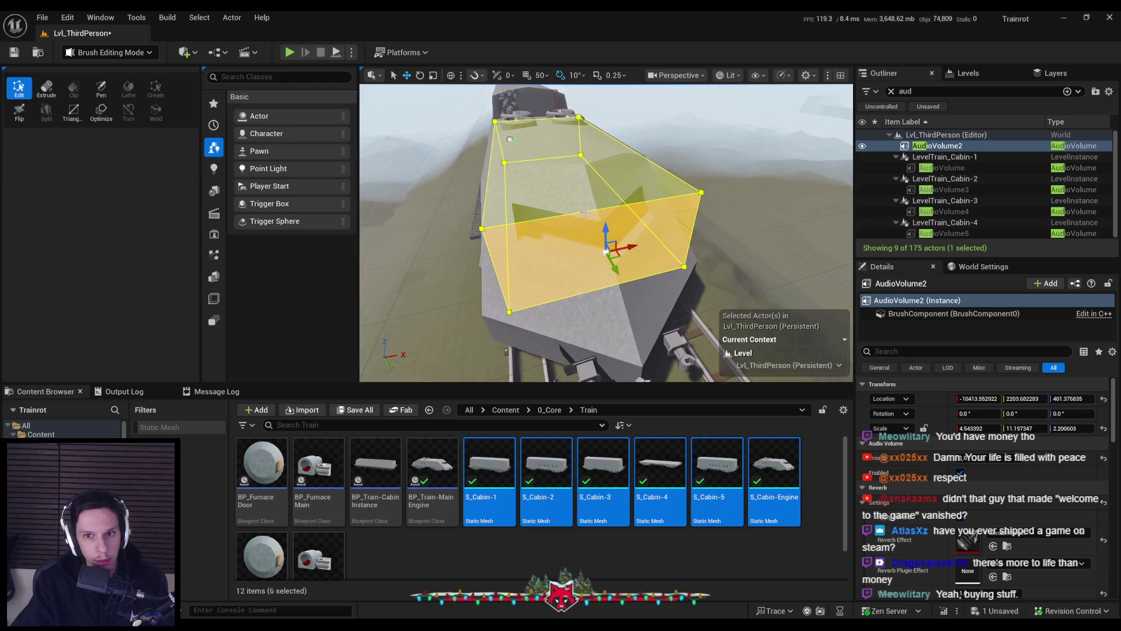
Step: Try the Pen tool, return to Edit, and reselect the AudioVolume2 brush over the cabin mesh
{"action": "left_click", "coordinate": [101, 88]}
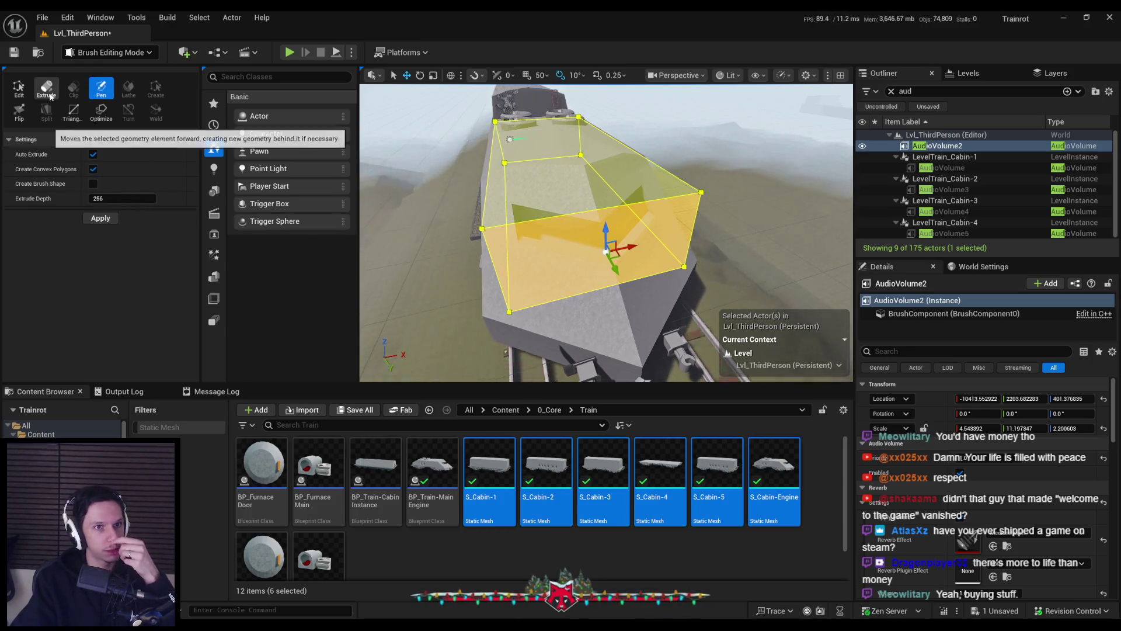
{"action": "left_click", "coordinate": [19, 87]}
{"action": "left_click", "coordinate": [571, 182]}
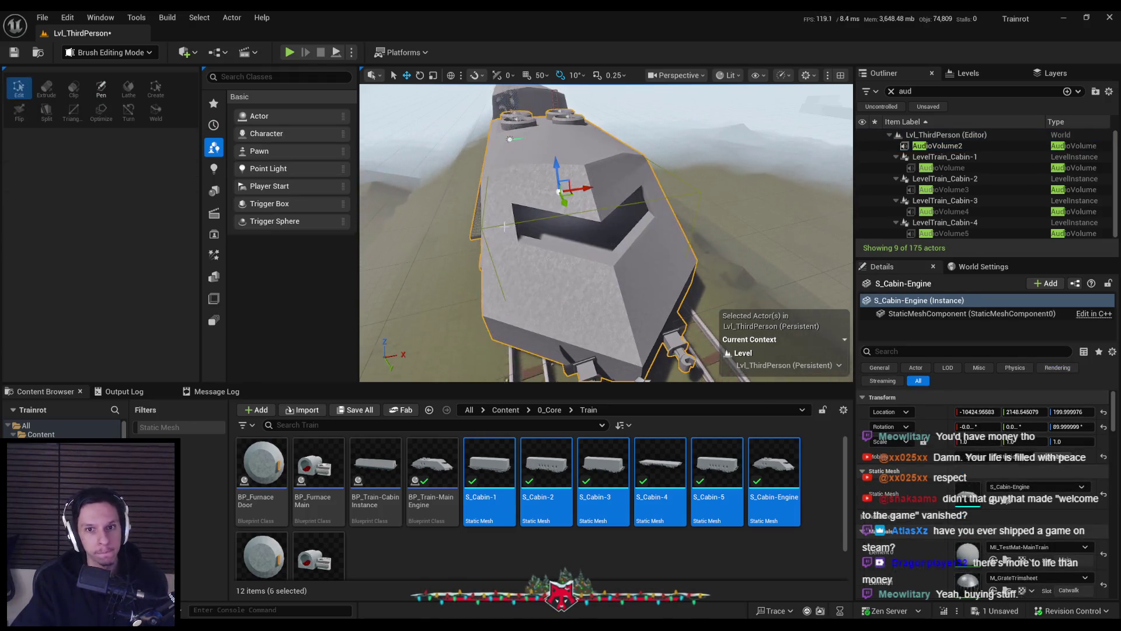
{"action": "left_click", "coordinate": [506, 225]}
{"action": "left_click", "coordinate": [543, 146]}
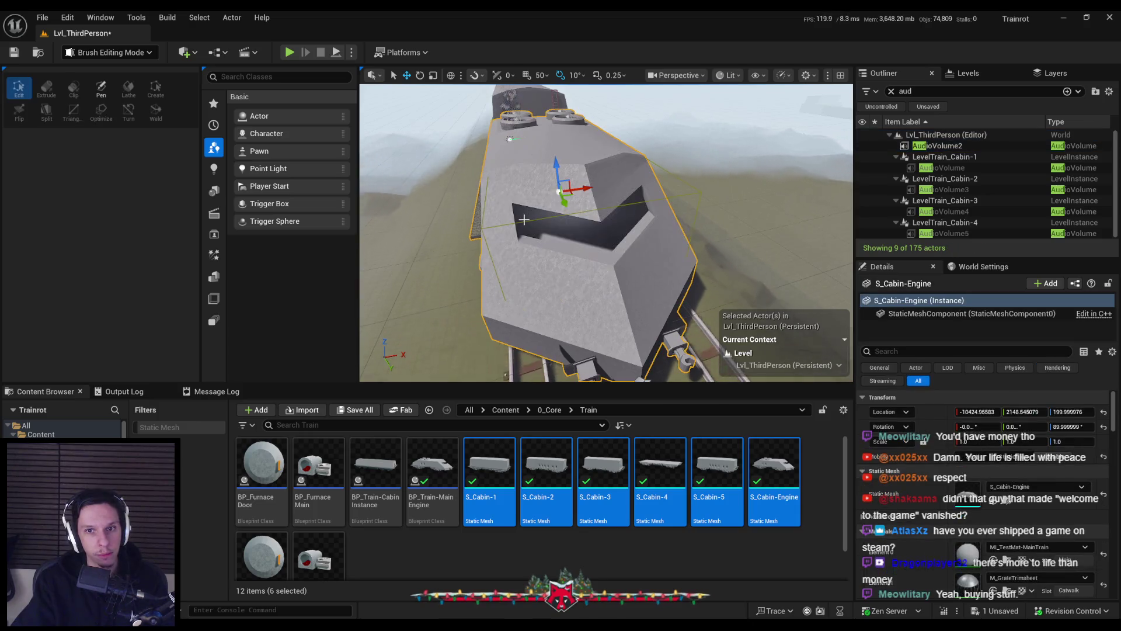
{"action": "left_click", "coordinate": [526, 220]}
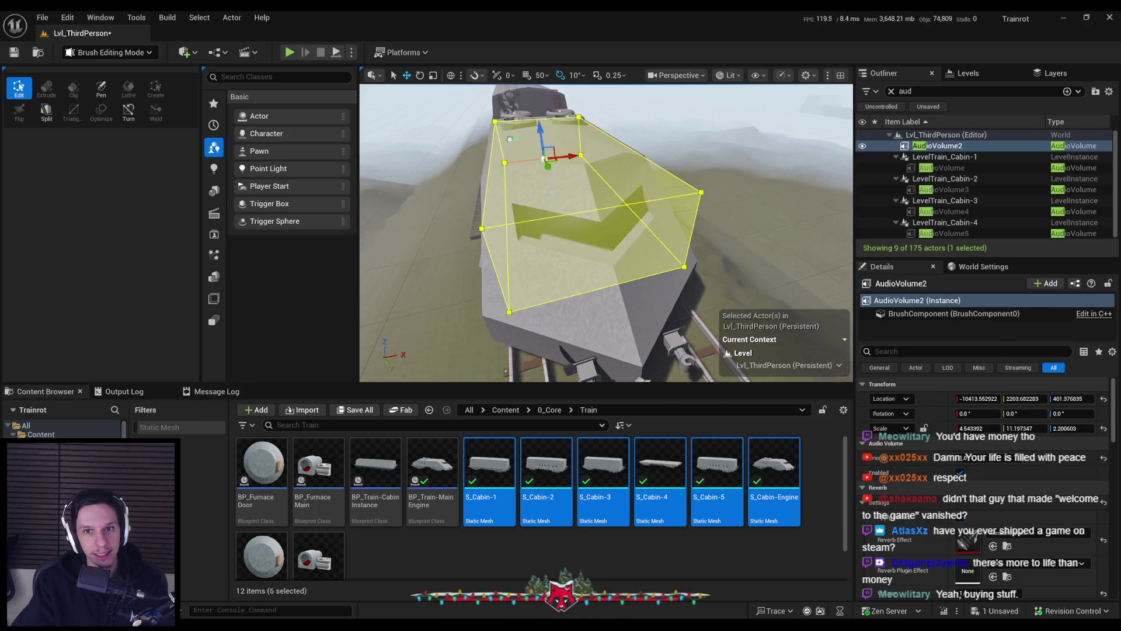
{"action": "left_click", "coordinate": [555, 175]}
{"action": "left_click", "coordinate": [518, 220]}
{"action": "scroll", "coordinate": [564, 161], "scroll_direction": "up", "scroll_amount": 10}
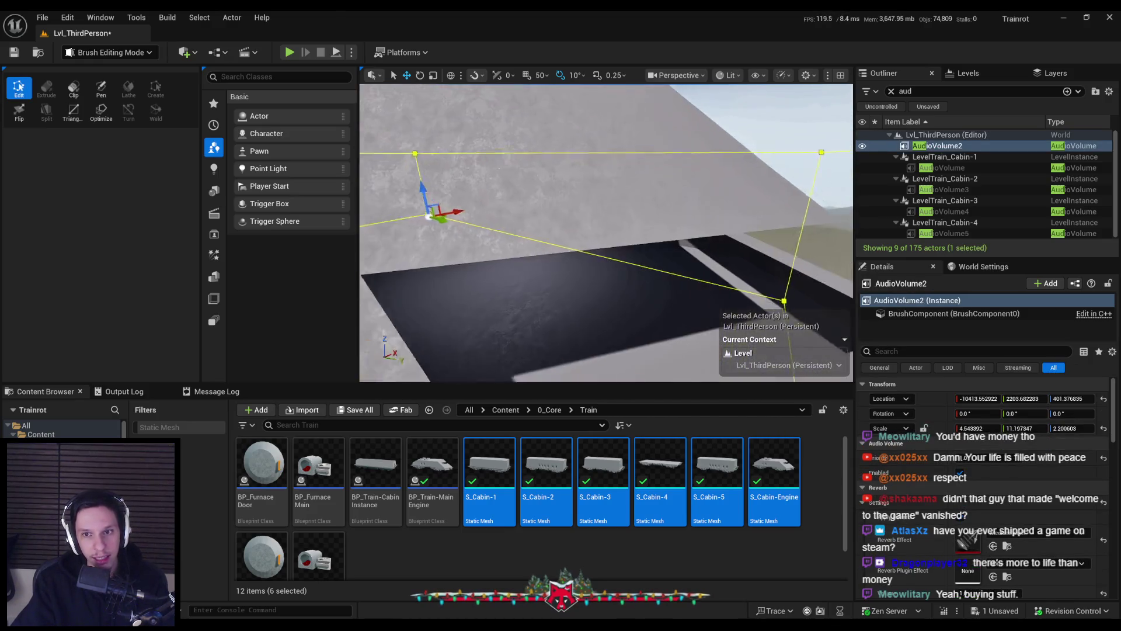
{"action": "scroll", "coordinate": [607, 233], "scroll_direction": "down", "scroll_amount": 8}
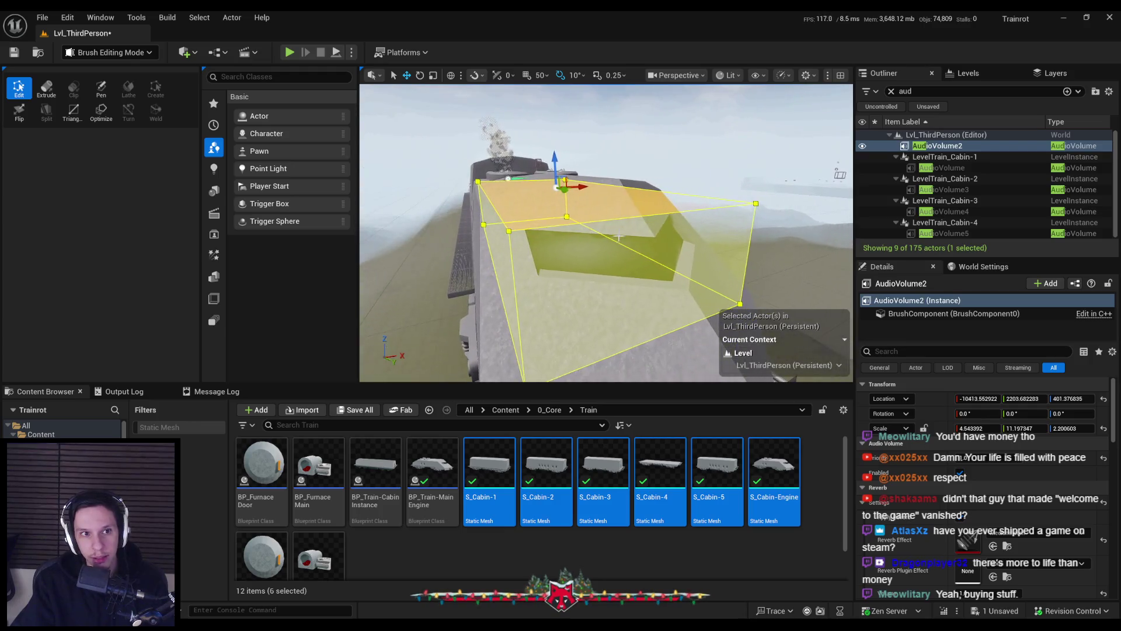
Step: Select the audio volume brush's faces and its left edge for splitting
{"action": "left_click", "coordinate": [659, 249]}
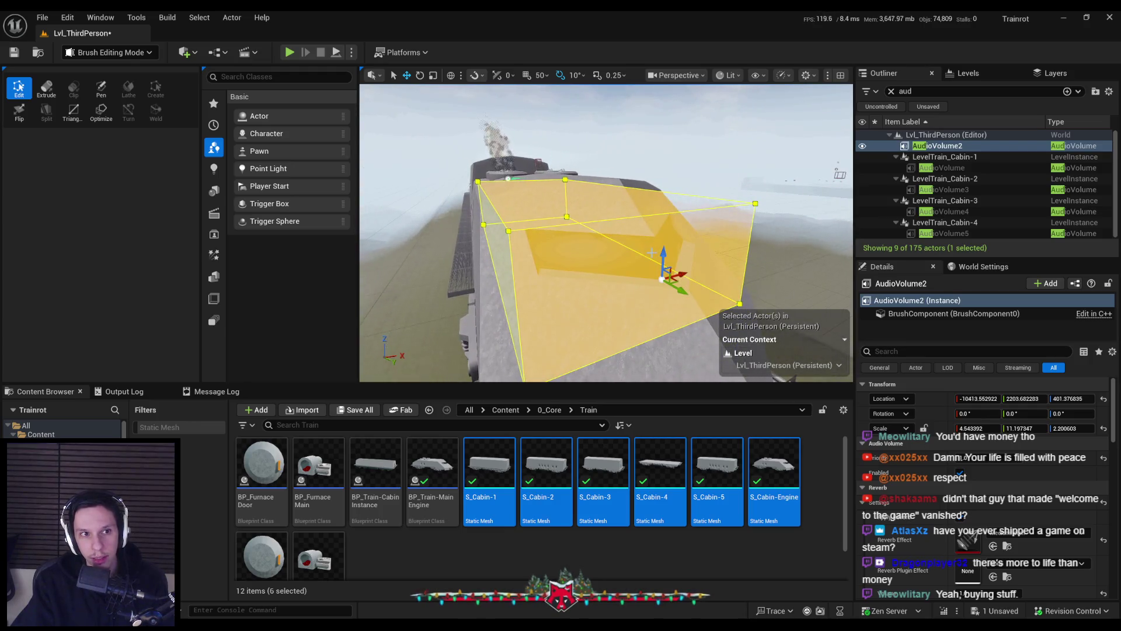
{"action": "left_click", "coordinate": [634, 217]}
{"action": "mouse_move", "coordinate": [634, 217]}
{"action": "left_mouse_down"}
{"action": "mouse_move", "coordinate": [636, 204]}
{"action": "mouse_move", "coordinate": [666, 269]}
{"action": "left_mouse_up"}
{"action": "left_click", "coordinate": [637, 203]}
{"action": "left_click", "coordinate": [479, 218]}
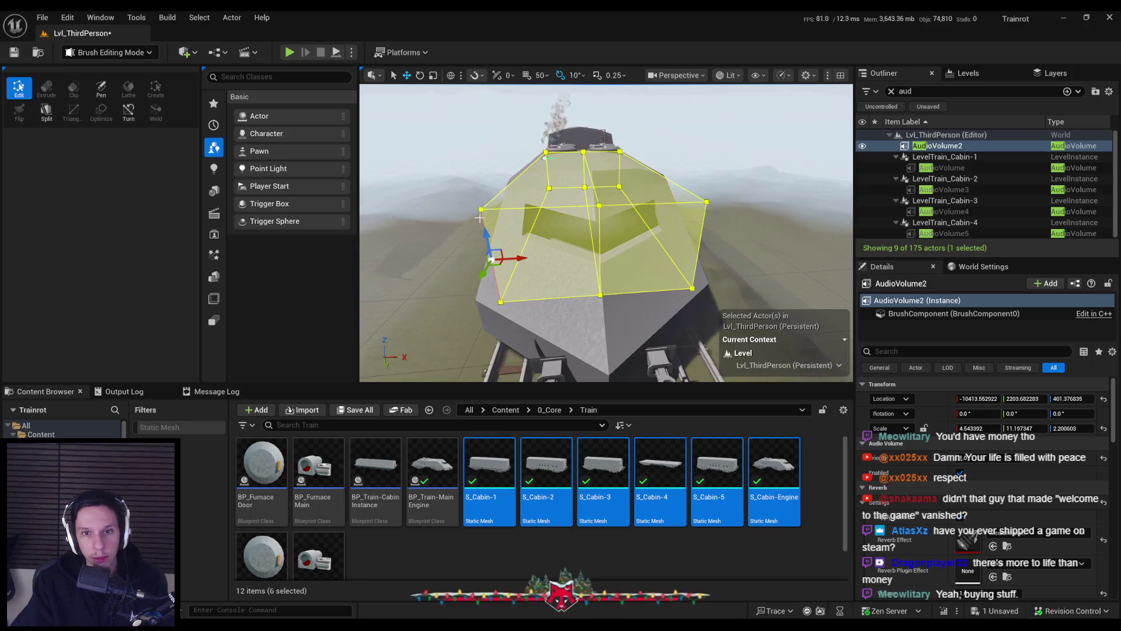
Step: Select the brush's lower front and slanted faces, then undo the last Move Elements vertex move
{"action": "mouse_move", "coordinate": [700, 237]}
{"action": "left_mouse_down"}
{"action": "mouse_move", "coordinate": [631, 198]}
{"action": "mouse_move", "coordinate": [622, 146]}
{"action": "mouse_move", "coordinate": [650, 142]}
{"action": "mouse_move", "coordinate": [616, 202]}
{"action": "mouse_move", "coordinate": [677, 219]}
{"action": "mouse_move", "coordinate": [719, 214]}
{"action": "left_mouse_up"}
{"action": "left_click_drag", "start_coordinate": [697, 251], "coordinate": [715, 239]}
{"action": "left_click", "coordinate": [623, 320]}
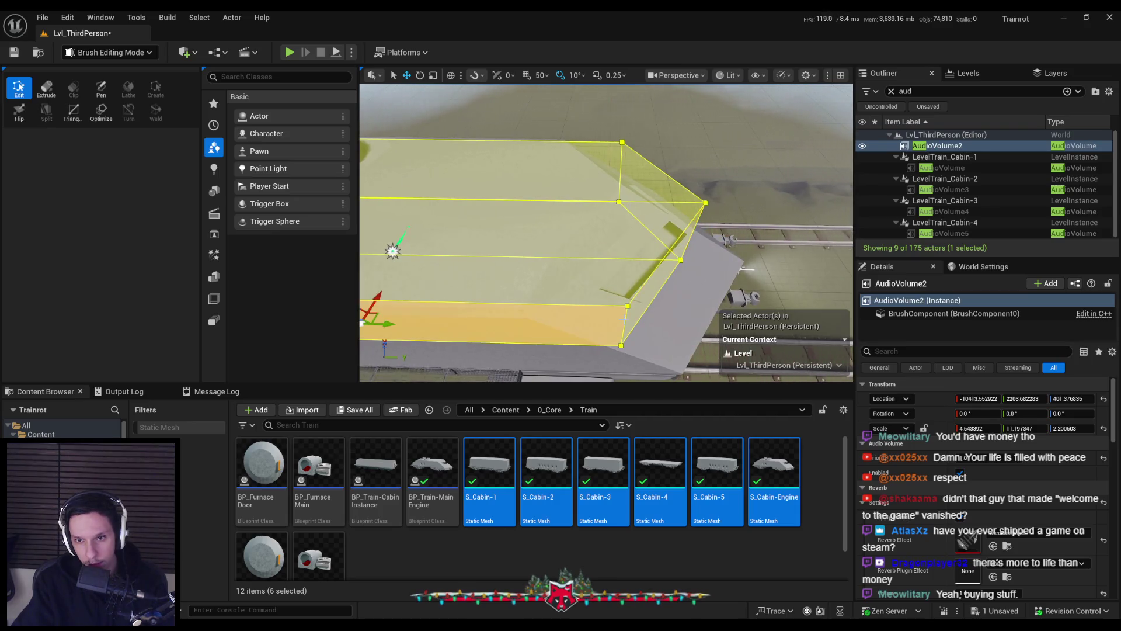
{"action": "left_click", "coordinate": [626, 318]}
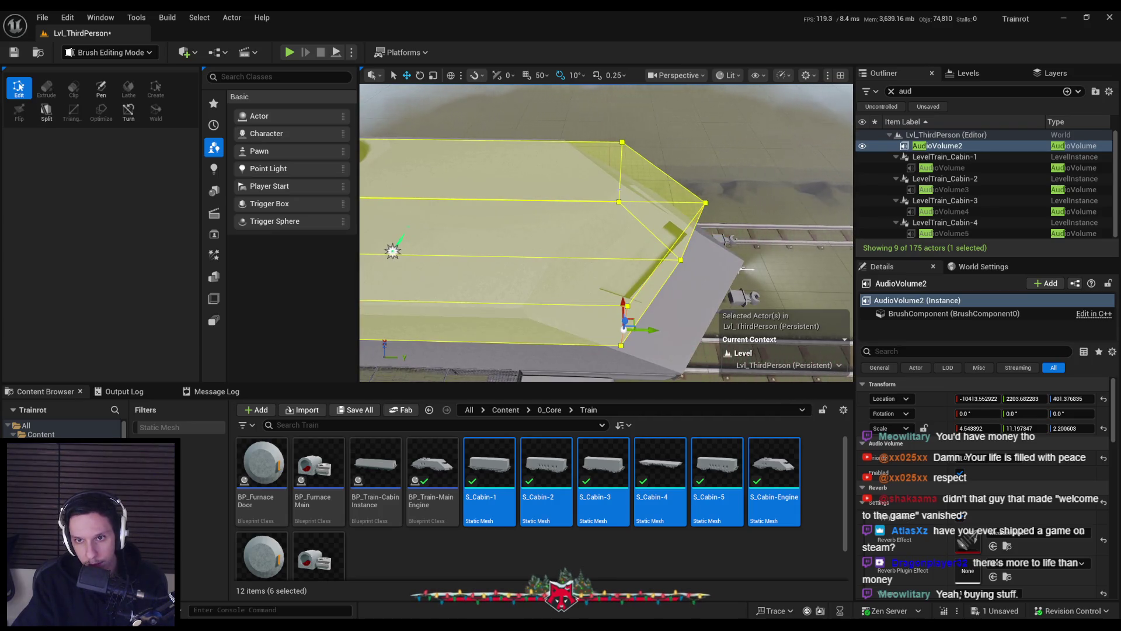
{"action": "left_click_drag", "start_coordinate": [625, 170], "coordinate": [662, 219]}
{"action": "key", "text": "ctrl+z"}
{"action": "key", "text": "ctrl+z"}
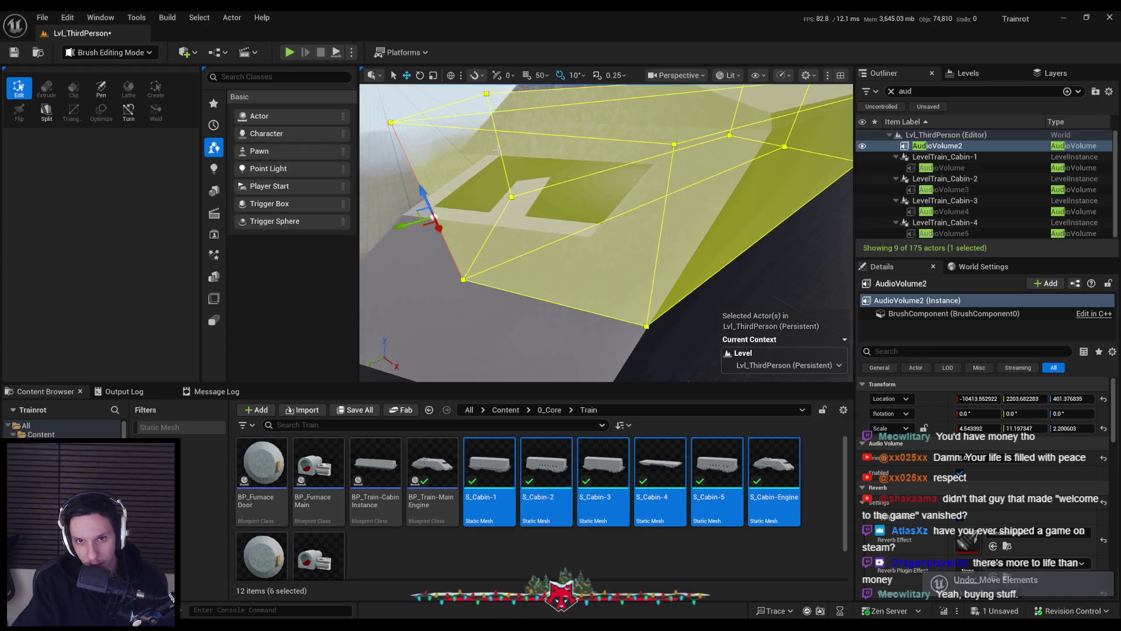
Step: Select the brush's right face and inspect its edge from both sides
{"action": "left_click", "coordinate": [666, 201]}
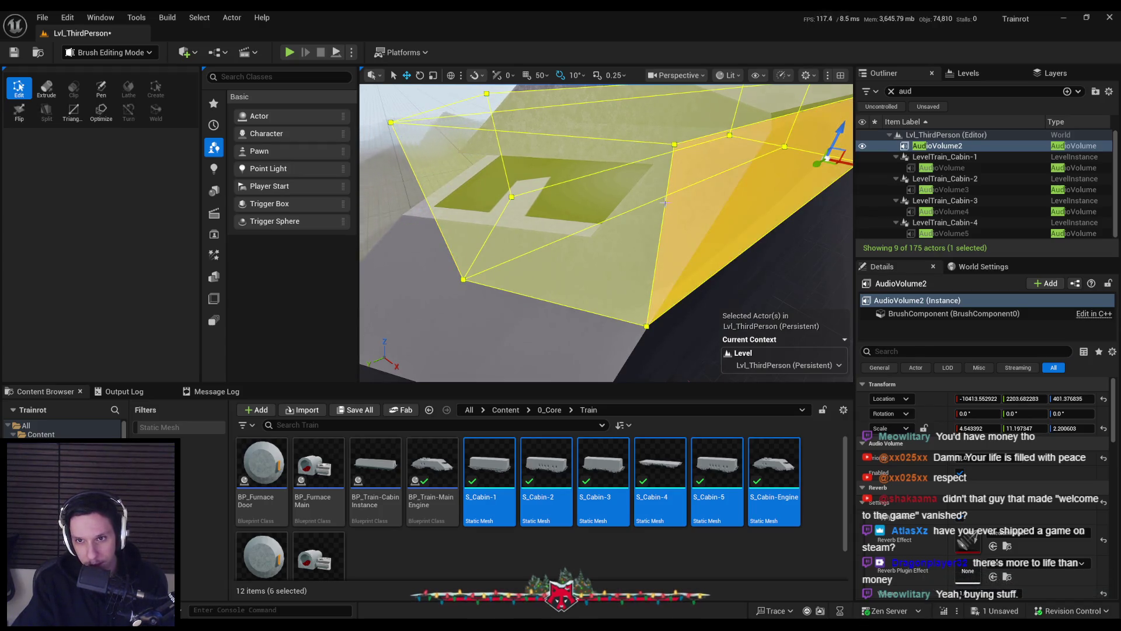
{"action": "left_click_drag", "start_coordinate": [487, 267], "coordinate": [489, 268]}
{"action": "mouse_move", "coordinate": [647, 250]}
{"action": "left_mouse_down"}
{"action": "mouse_move", "coordinate": [623, 330]}
{"action": "mouse_move", "coordinate": [591, 243]}
{"action": "mouse_move", "coordinate": [573, 256]}
{"action": "left_mouse_up"}
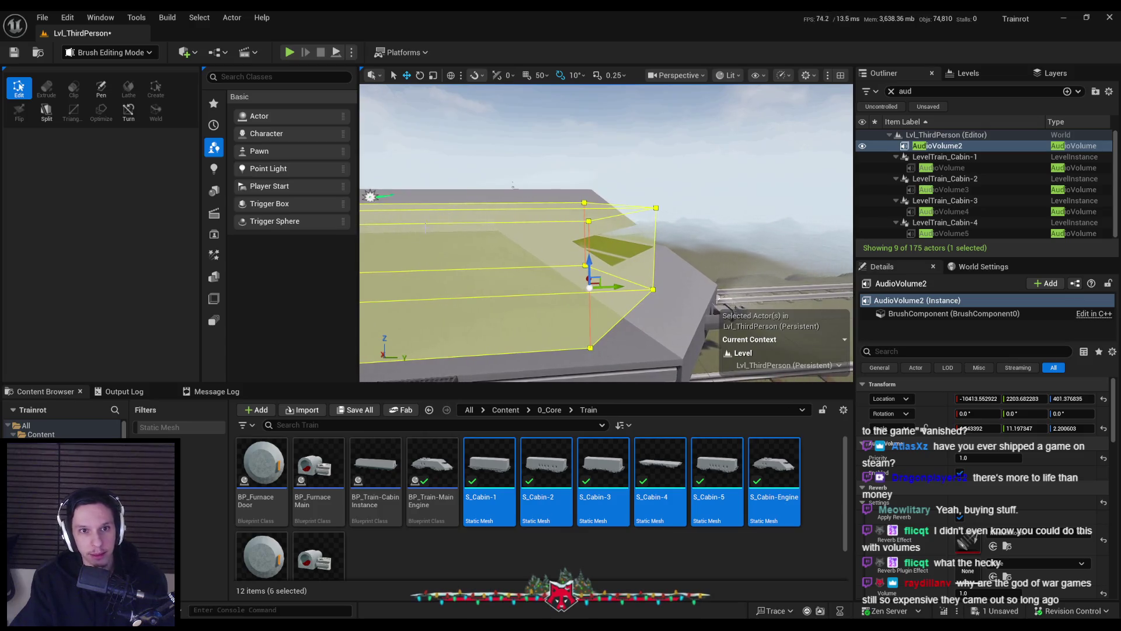
{"action": "left_click", "coordinate": [108, 52]}
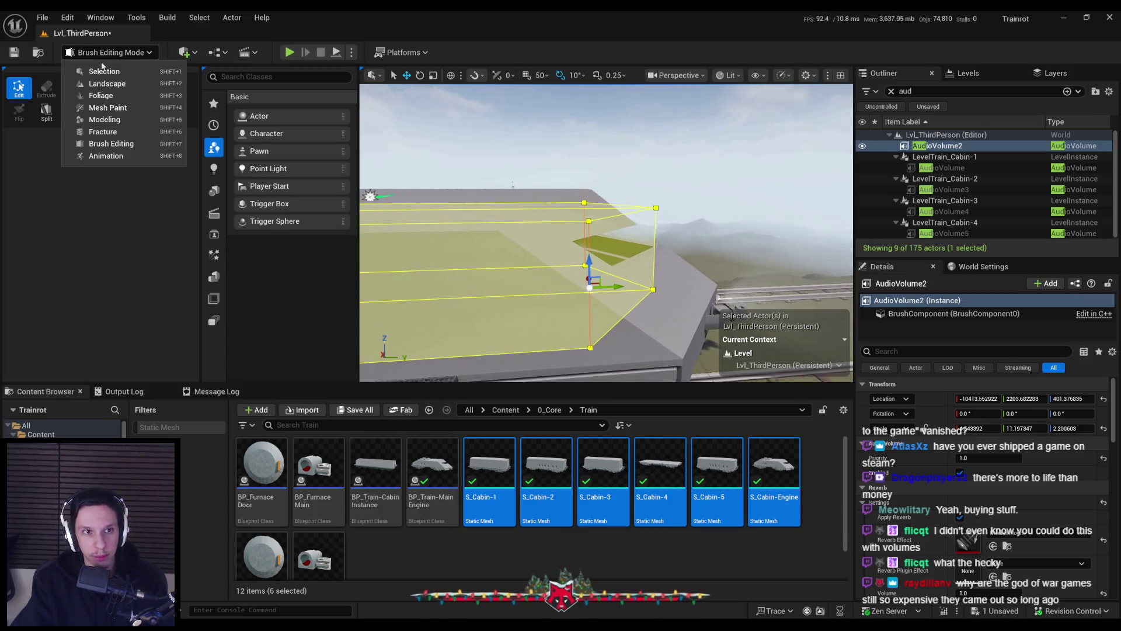
Step: Switch back to Selection mode, fly along the train roof and save all with Ctrl+S
{"action": "left_click", "coordinate": [100, 70]}
{"action": "left_click_drag", "start_coordinate": [573, 256], "coordinate": [544, 229]}
{"action": "key", "text": "ctrl+s"}
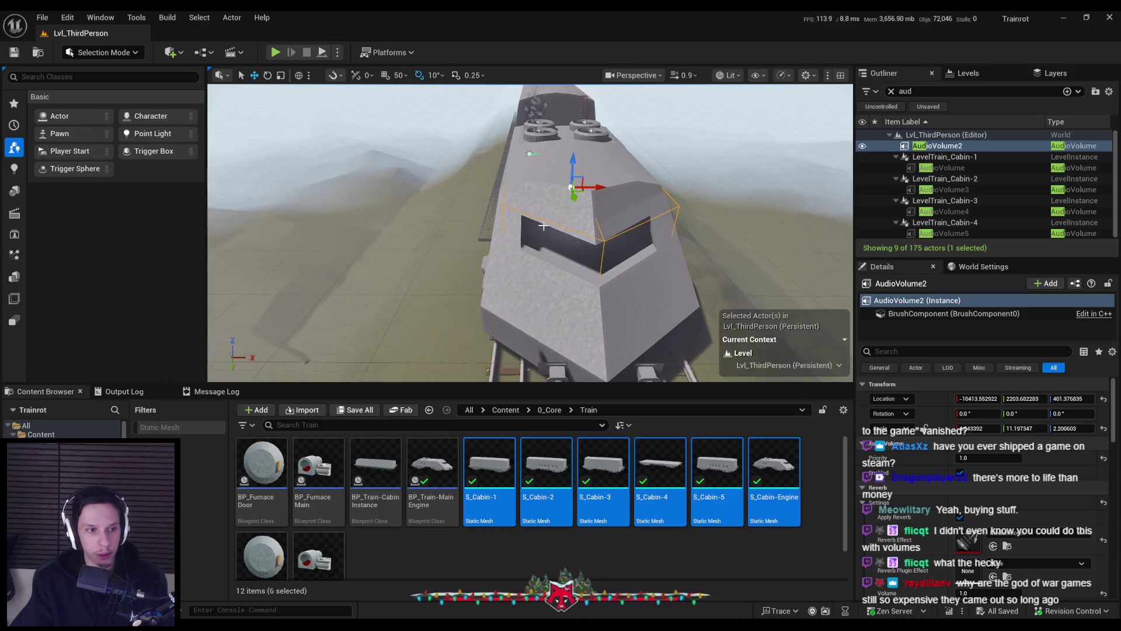